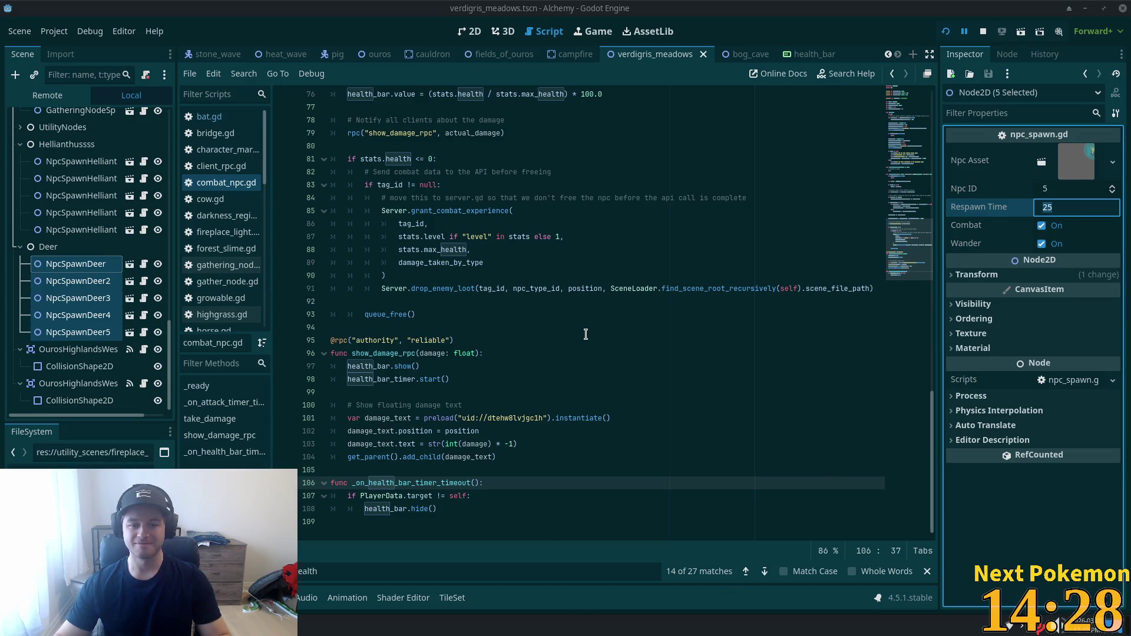
# Step: Commit Respawn Time 25 on the five NpcSpawnDeer nodes, then close the verdigris_meadows scene
pyautogui.click(459, 300)
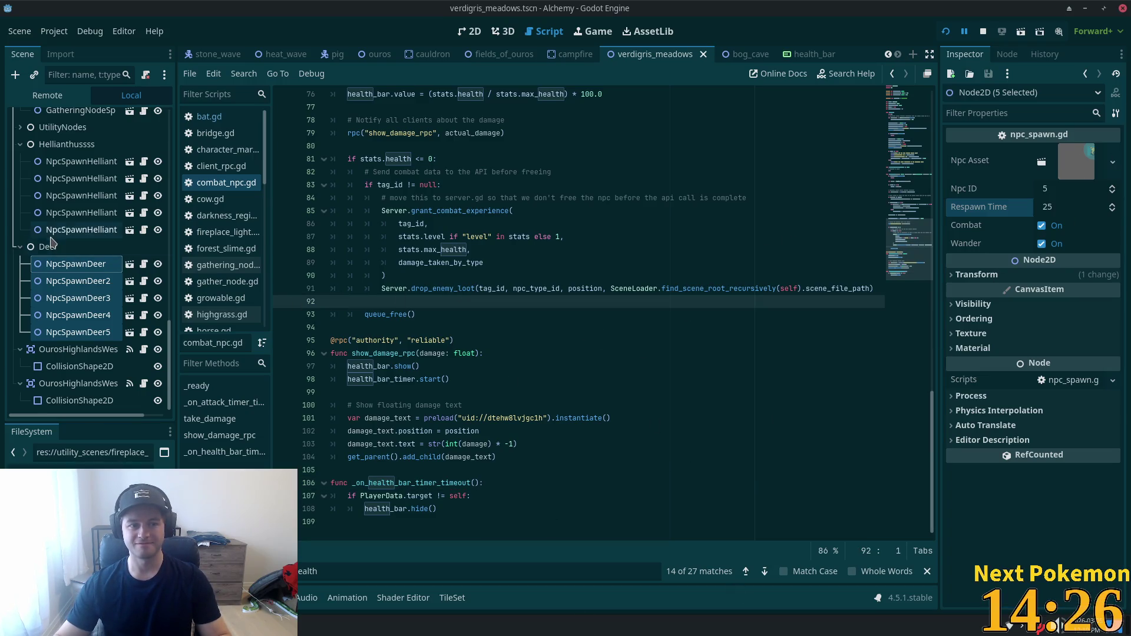
pyautogui.scroll(5, 64, 287)
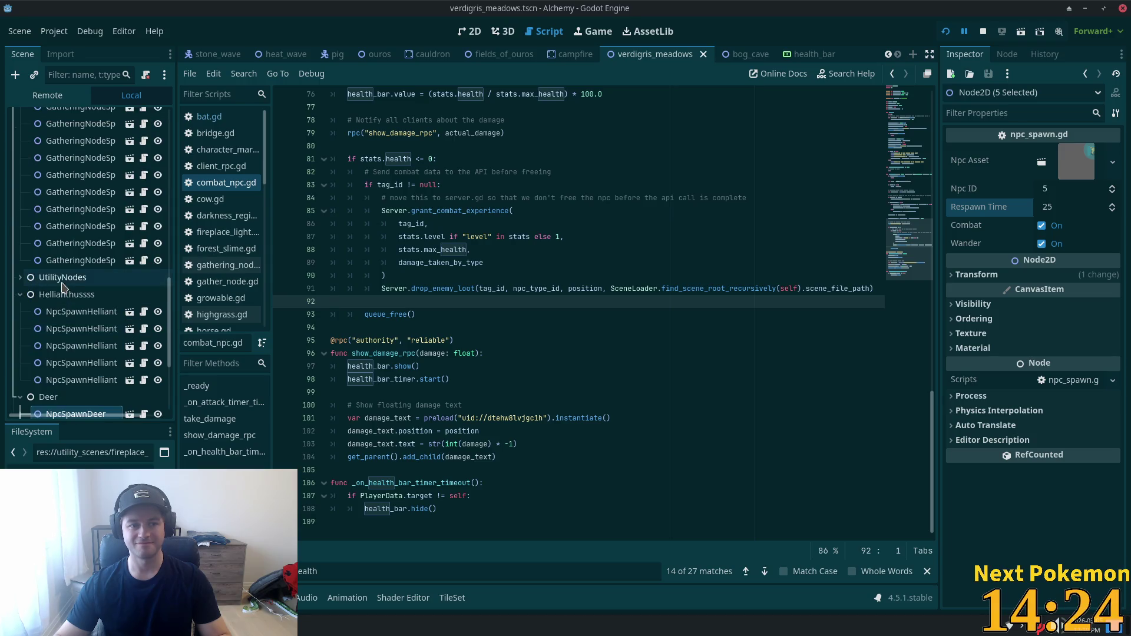
pyautogui.scroll(5, 59, 285)
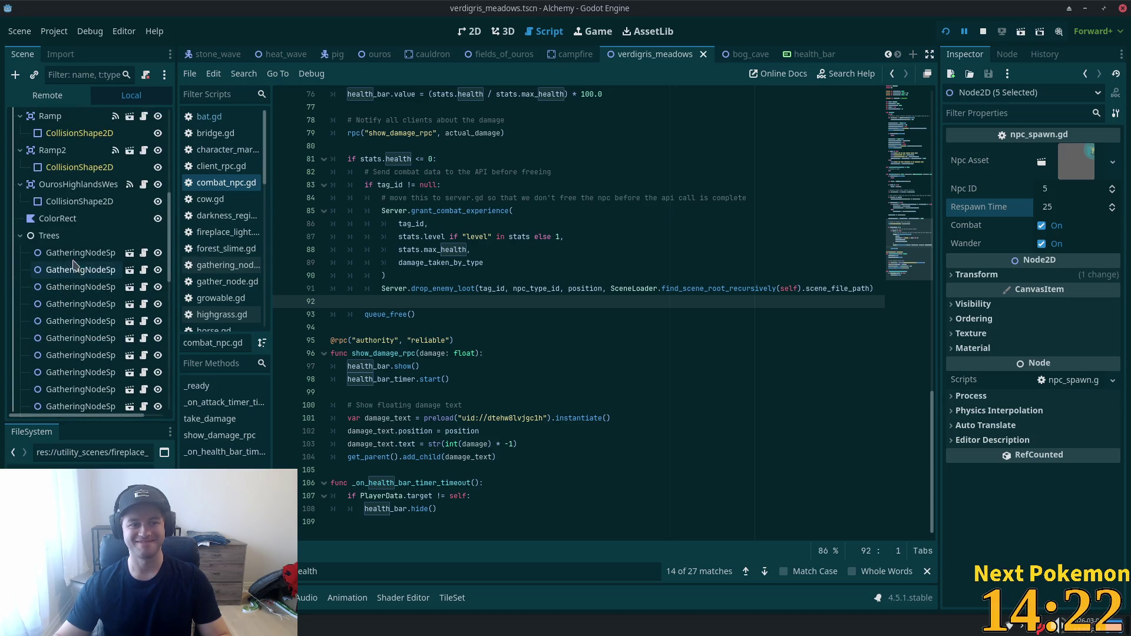
pyautogui.scroll(5, 67, 253)
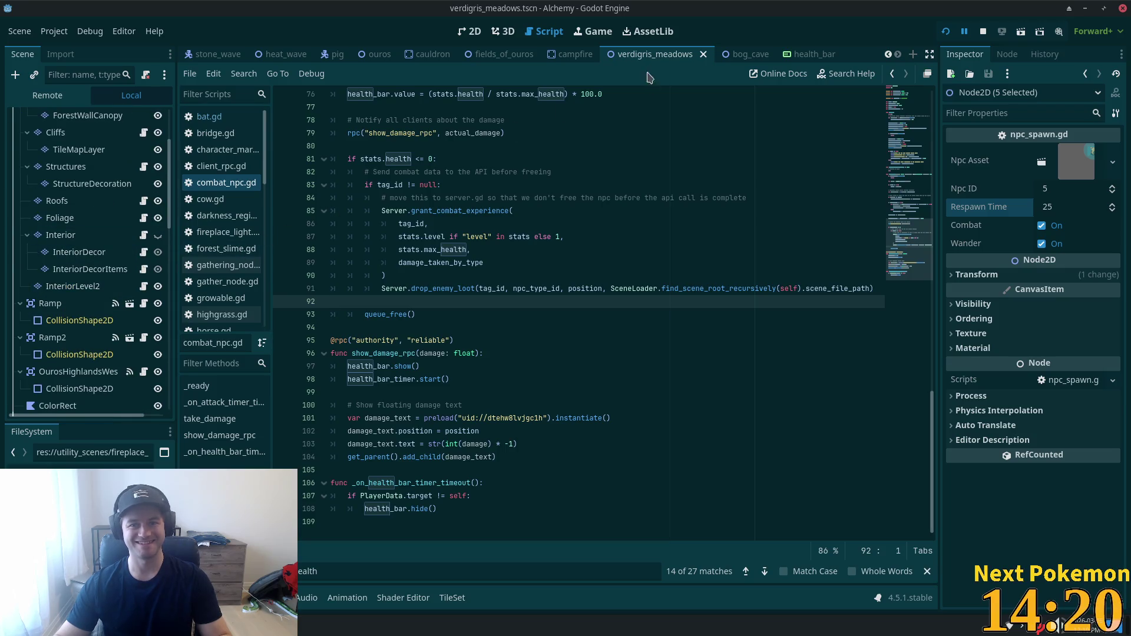
pyautogui.click(704, 54)
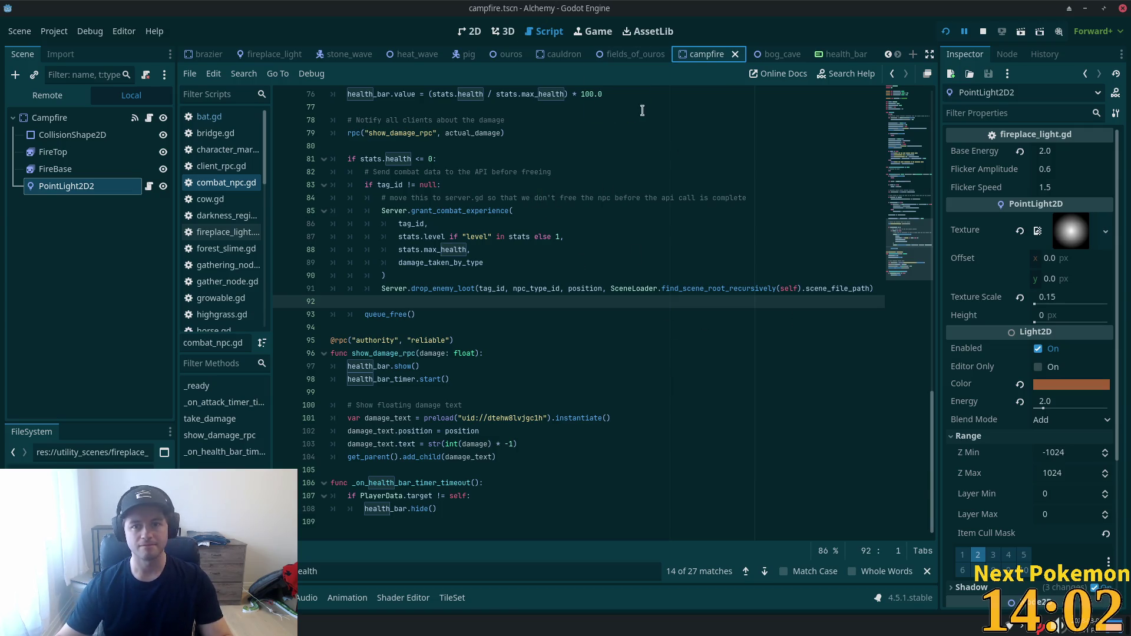
# Step: Leave campfire as the active scene, then switch to the fields_of_ouros scene
pyautogui.click(621, 157)
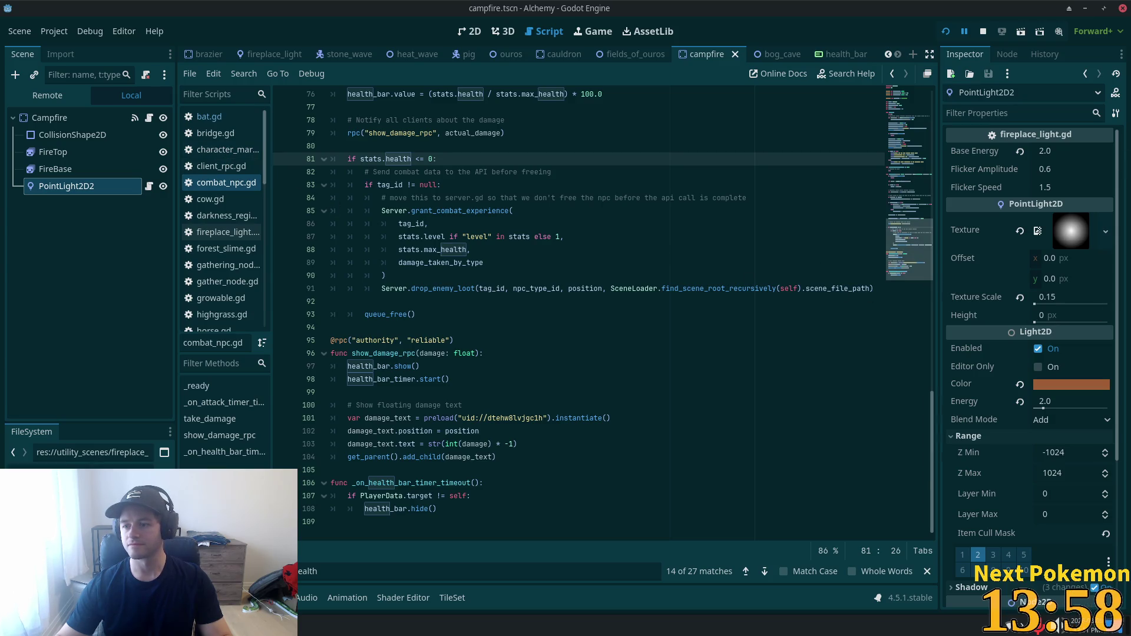
pyautogui.scroll(4, 504, 163)
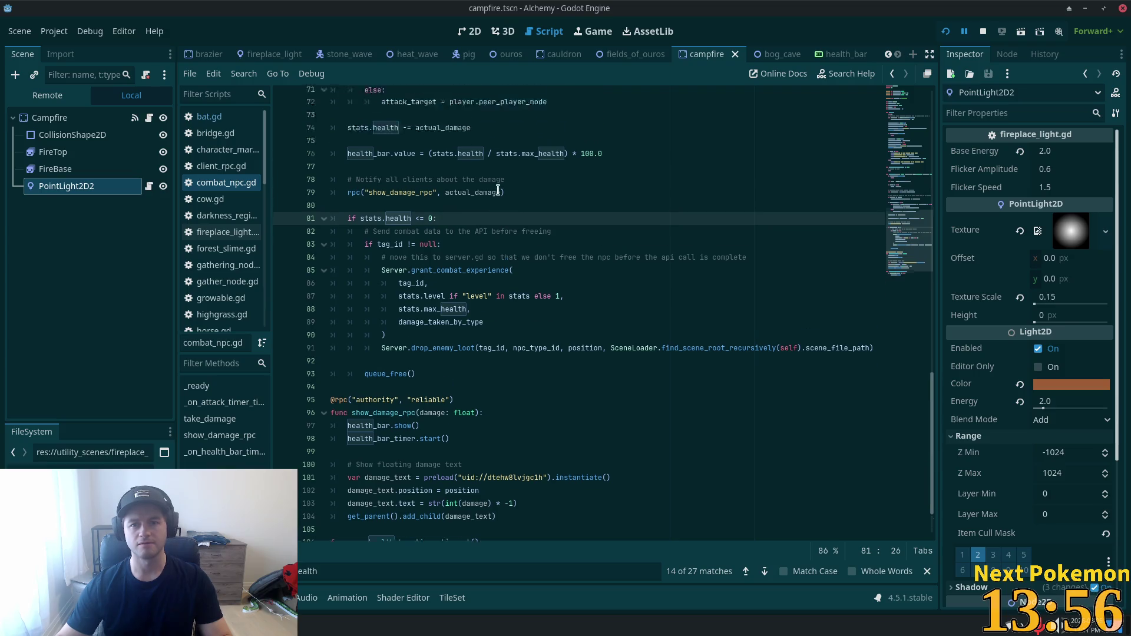
pyautogui.click(628, 59)
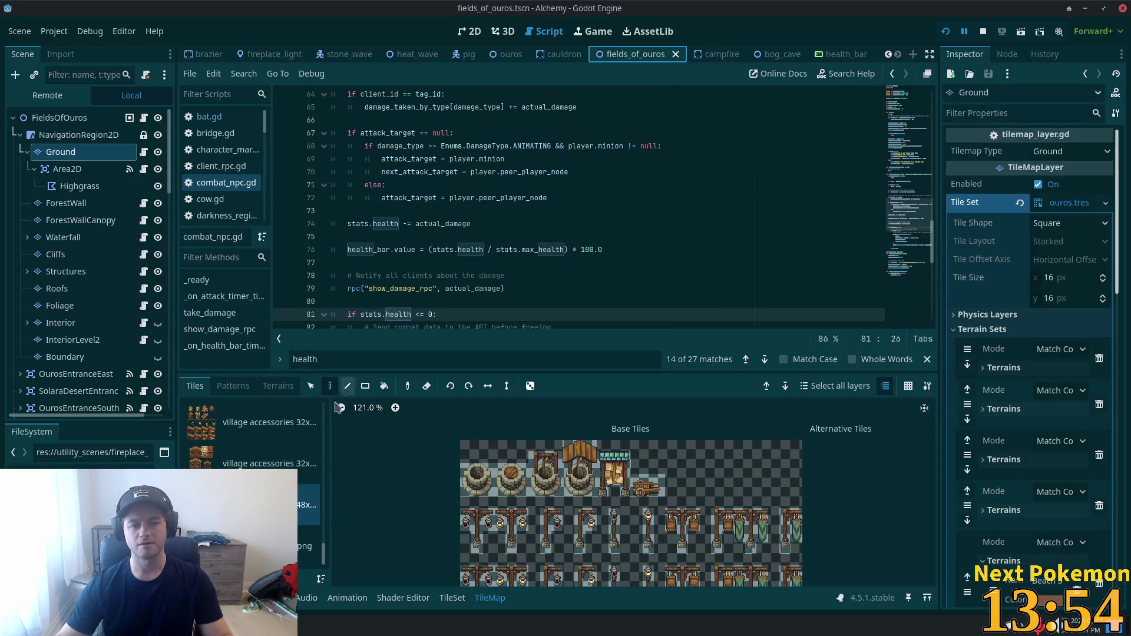
# Step: Collapse Trees and inspect each OrcEncampment NpcSpawn's Npc ID and Respawn Time
pyautogui.scroll(-5, 88, 170)
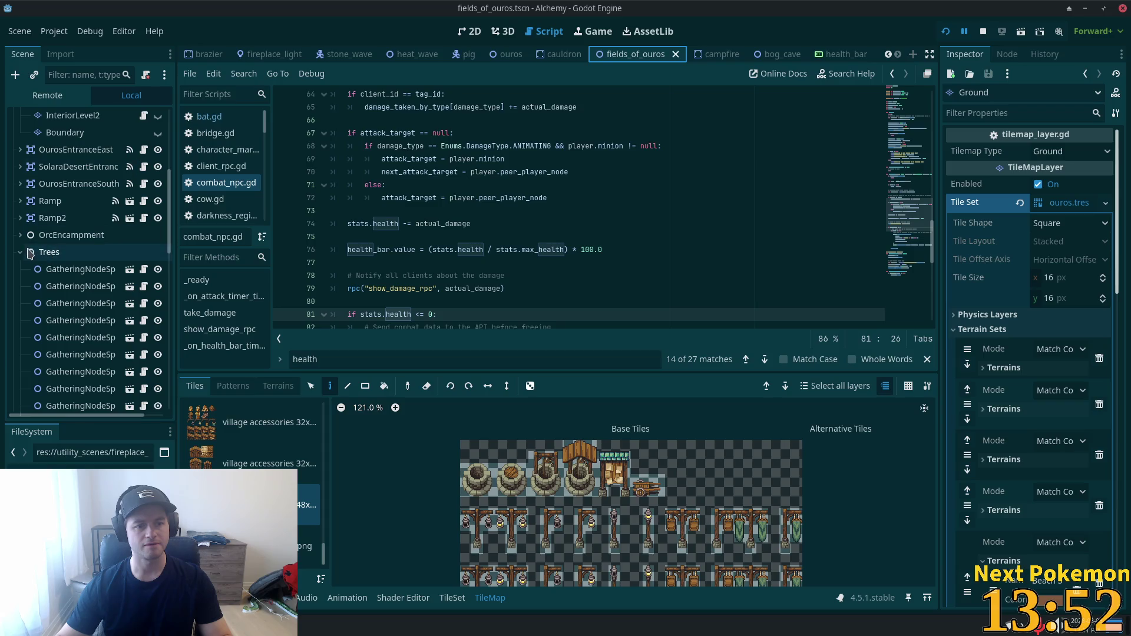
pyautogui.click(21, 252)
pyautogui.click(51, 236)
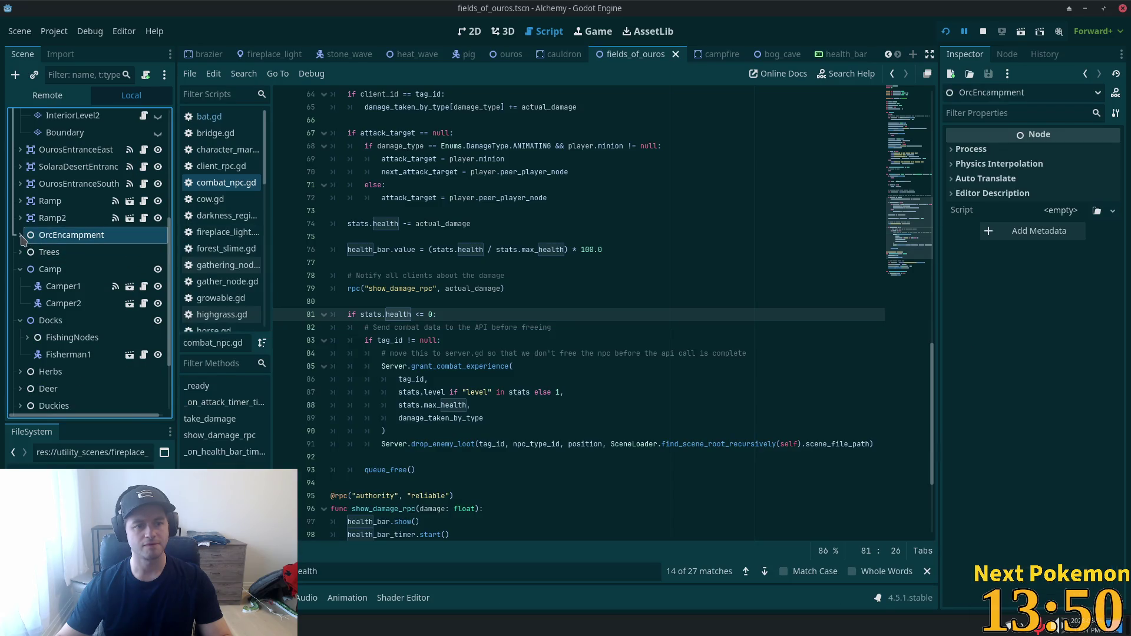
pyautogui.click(20, 235)
pyautogui.click(73, 253)
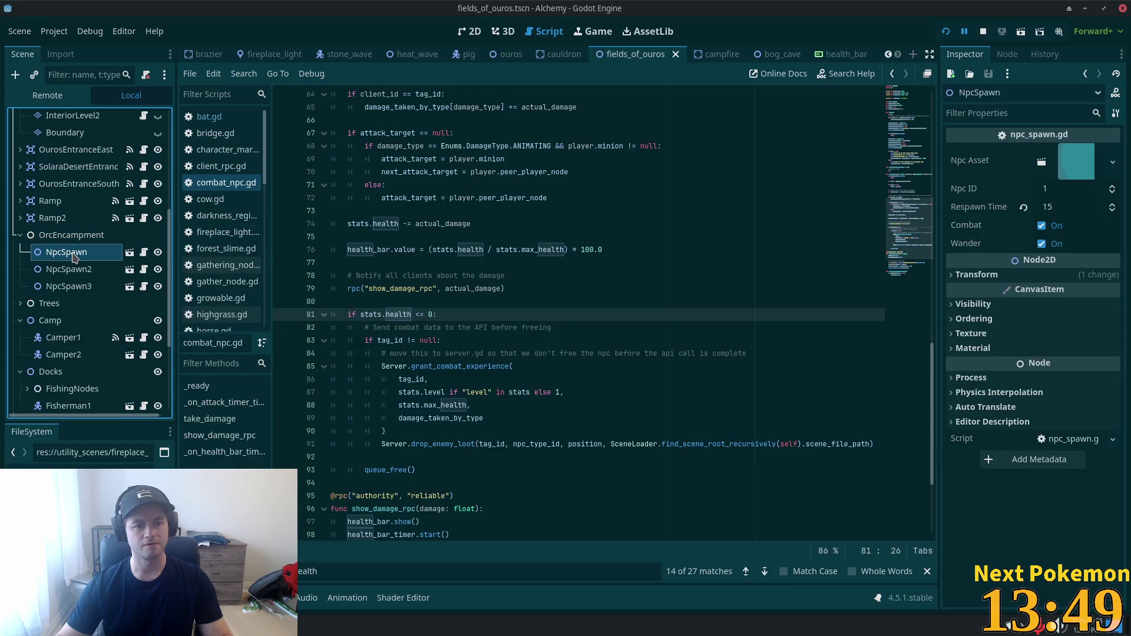
pyautogui.click(82, 287)
pyautogui.click(72, 275)
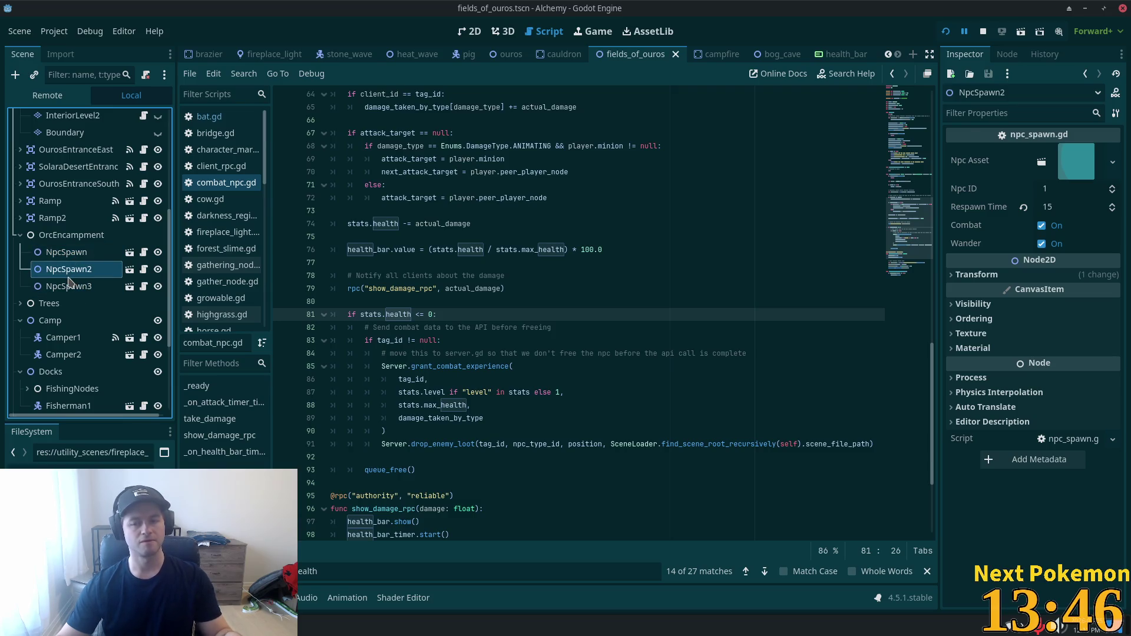
# Step: Look up the NPC IDs in npcs.json and return to the Godot editor
pyautogui.hotkey('alt', 'Tab')
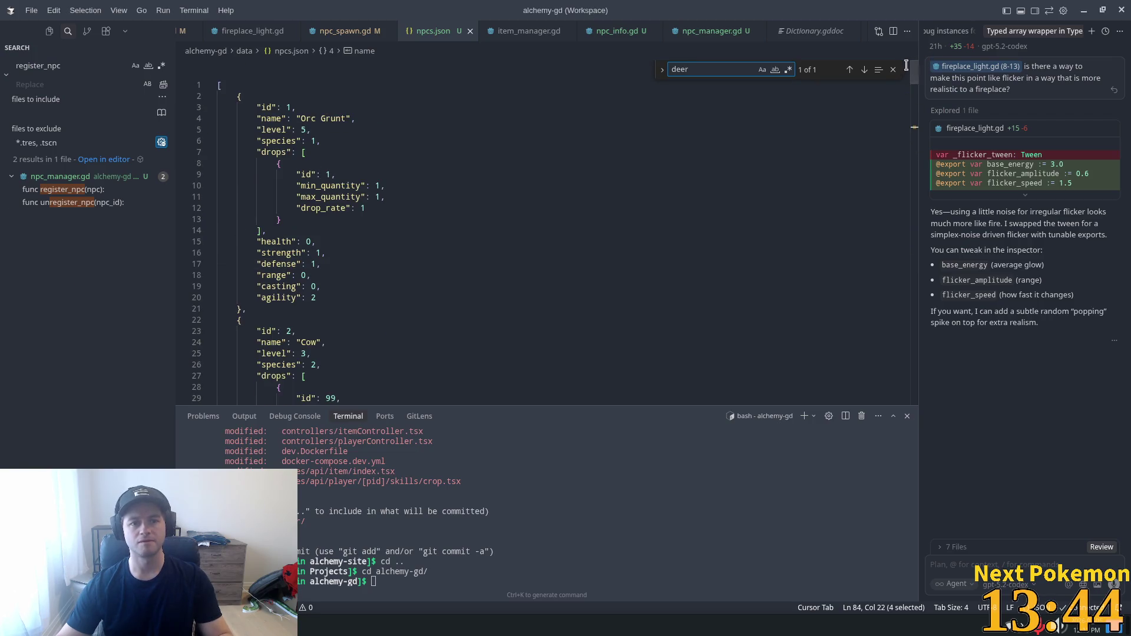
pyautogui.hotkey('alt', 'Tab')
pyautogui.scroll(-3, 94, 327)
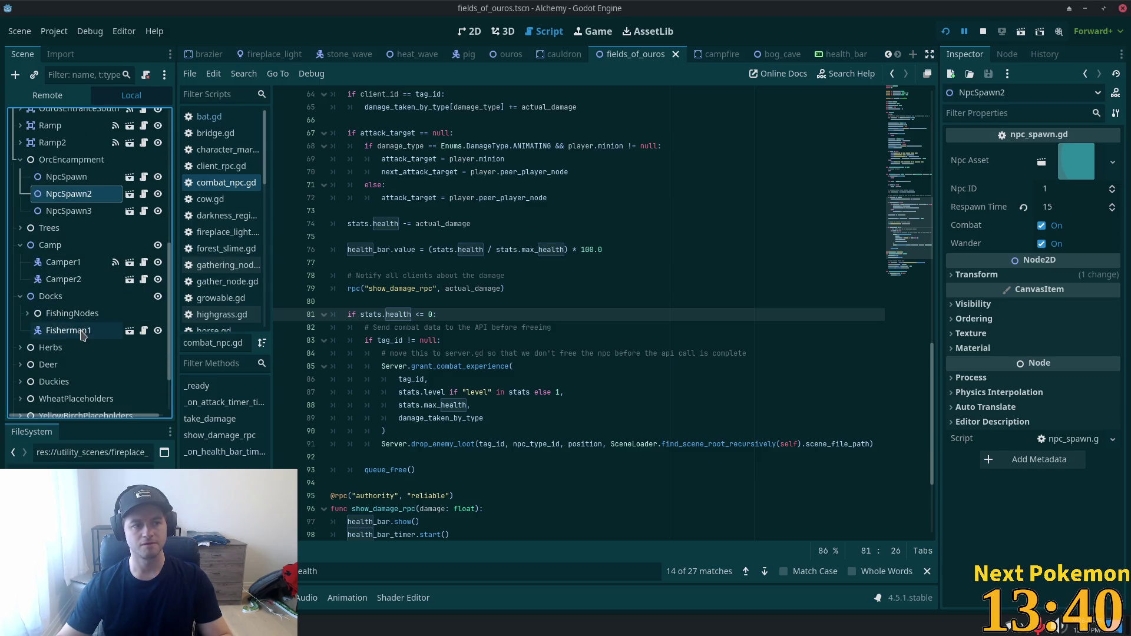
# Step: Give all eight Deer spawn nodes, NpcSpawn through NpcSpawn8, Npc ID 5
pyautogui.scroll(-2, 79, 339)
pyautogui.scroll(-2, 75, 343)
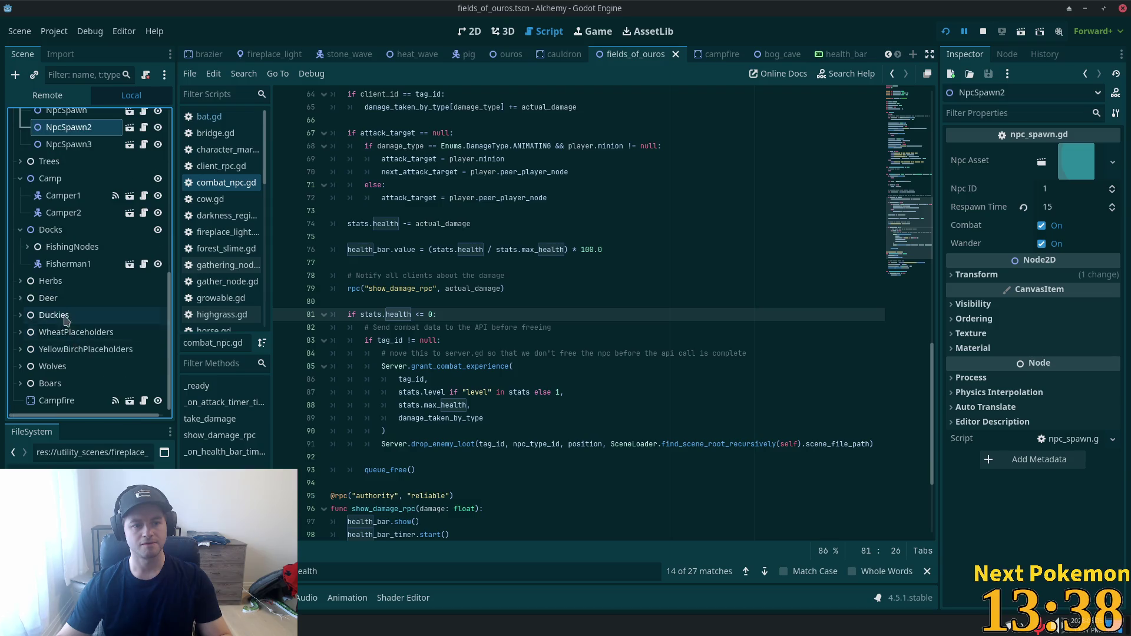
pyautogui.click(58, 299)
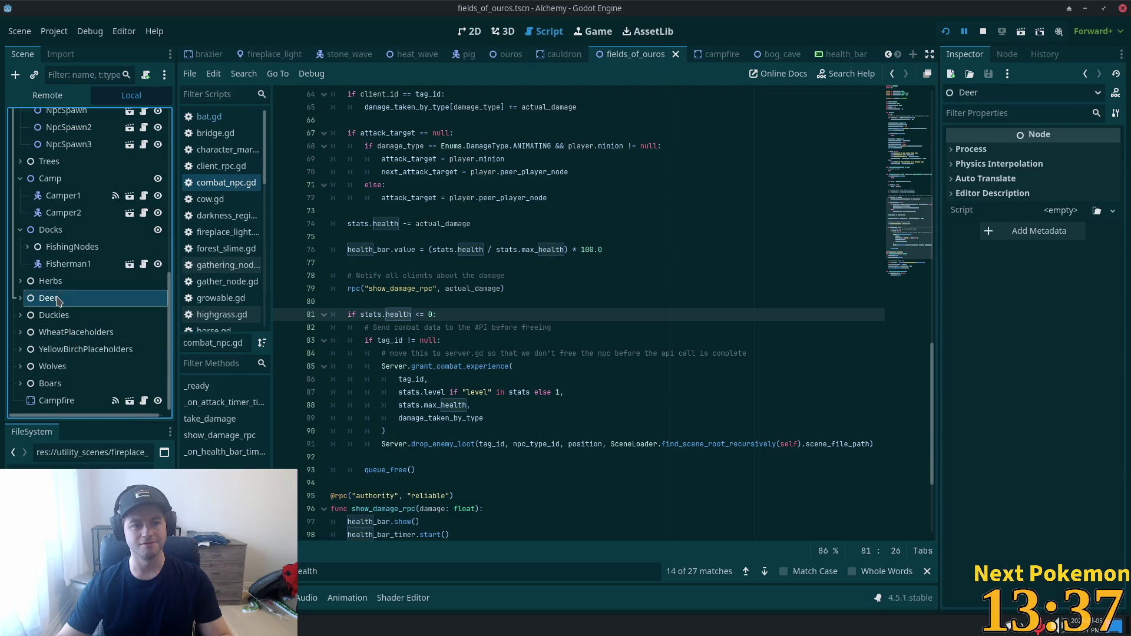
pyautogui.click(21, 299)
pyautogui.click(66, 316)
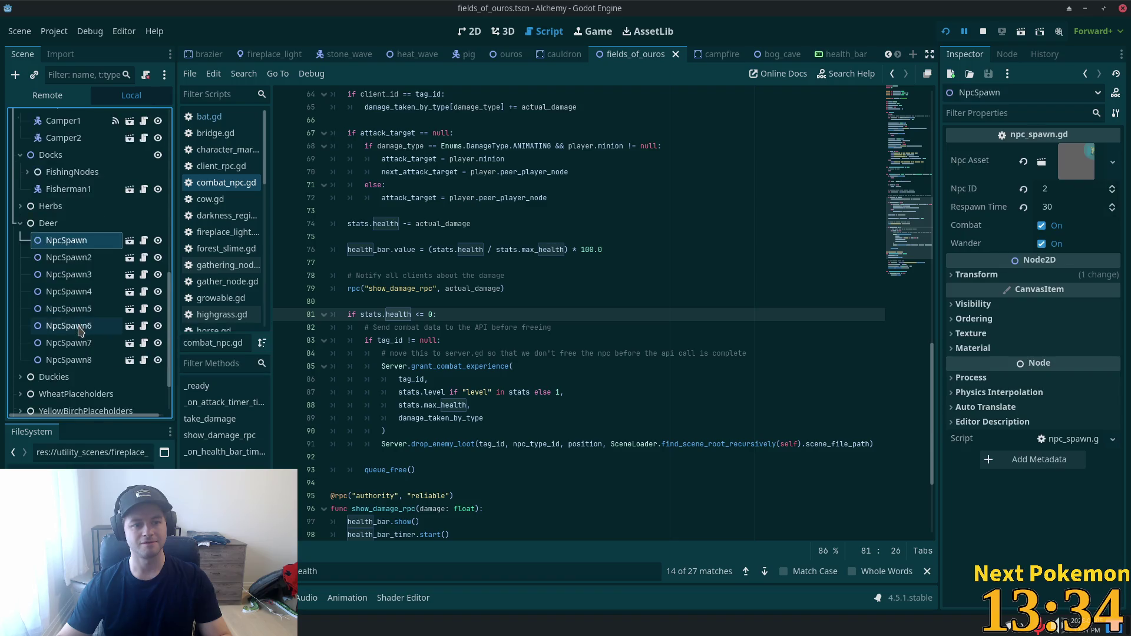
pyautogui.scroll(-3, 77, 323)
pyautogui.keyDown('shift'); pyautogui.click(73, 323); pyautogui.keyUp('shift')
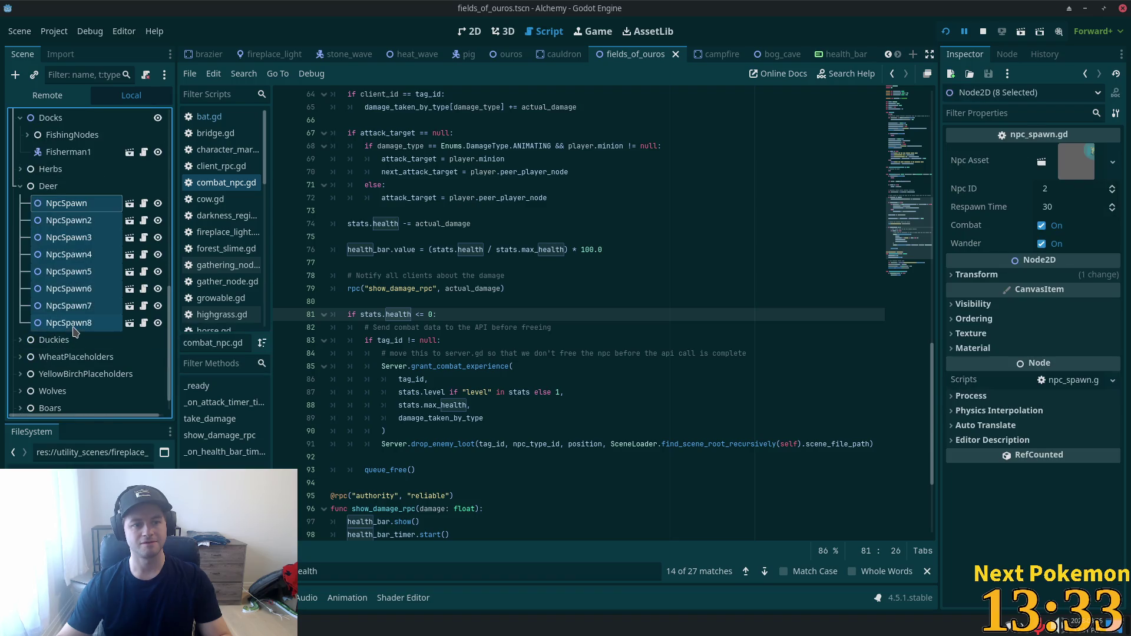
pyautogui.click(1067, 191)
pyautogui.press('Tab')
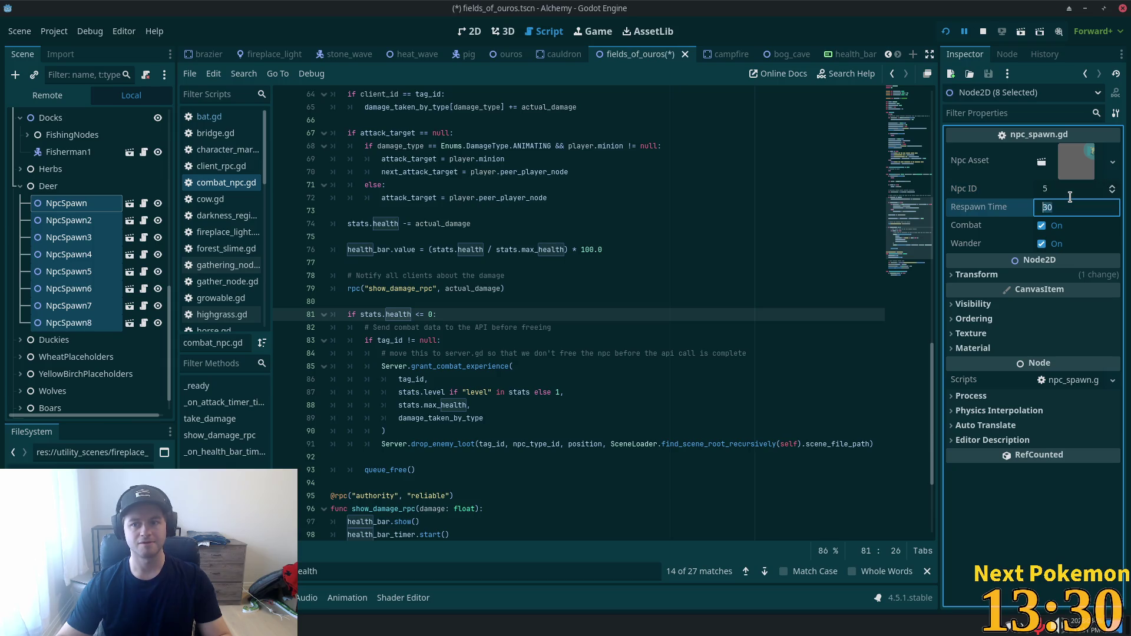
# Step: Expand Wolves and select WolfSpawn through WolfSpawn6 together
pyautogui.scroll(-1, 58, 358)
pyautogui.click(53, 366)
pyautogui.click(20, 367)
pyautogui.click(73, 384)
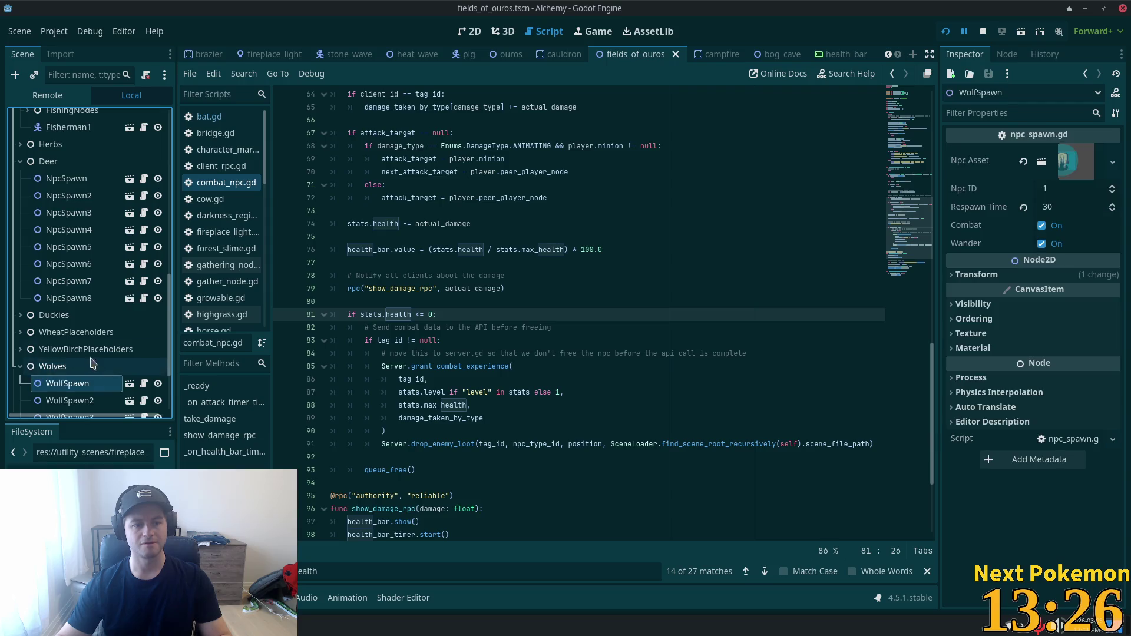
pyautogui.scroll(-3, 73, 377)
pyautogui.keyDown('shift'); pyautogui.click(95, 368); pyautogui.keyUp('shift')
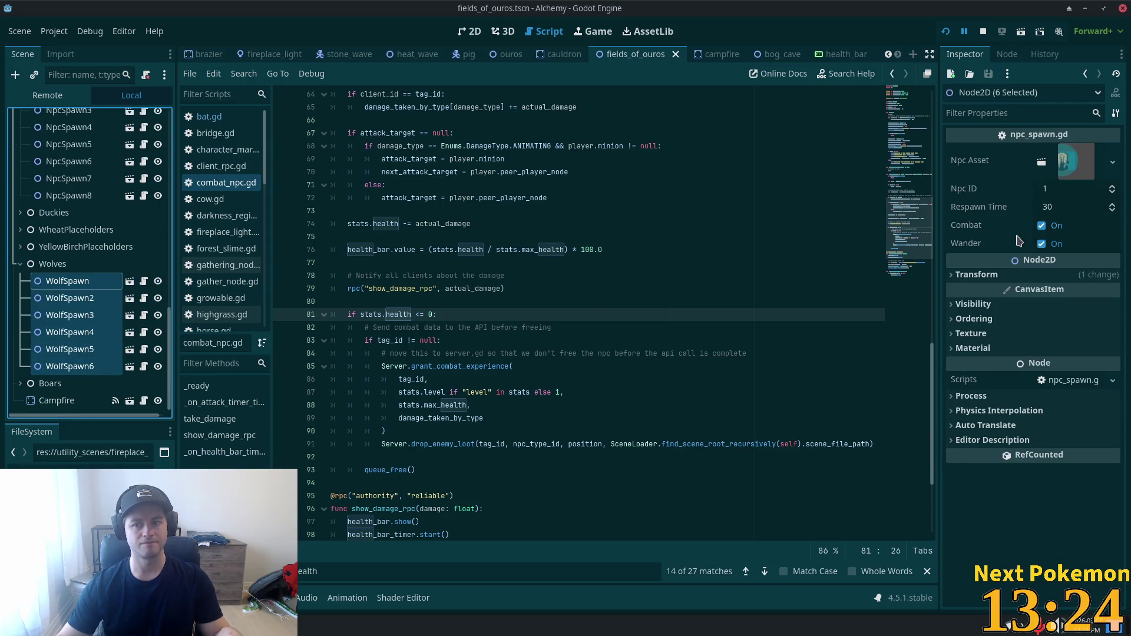
# Step: Search npcs.json for 'wolf' to find its ID 6, then return to Godot
pyautogui.hotkey('alt', 'Tab')
pyautogui.doubleClick(725, 71)
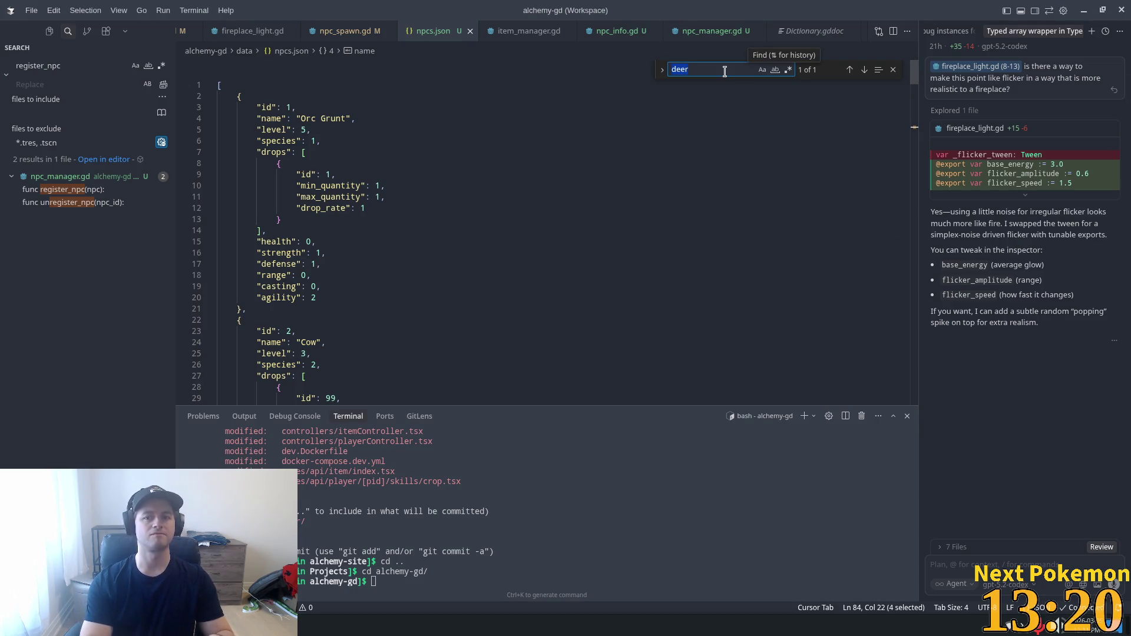
pyautogui.write('wolf')
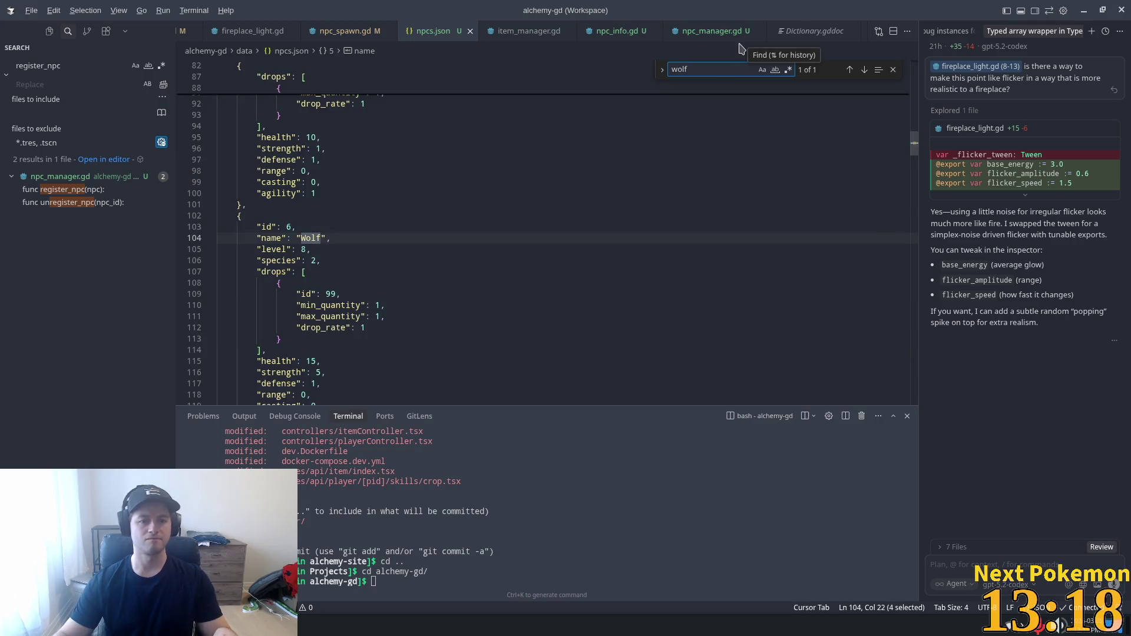
pyautogui.hotkey('alt', 'Tab')
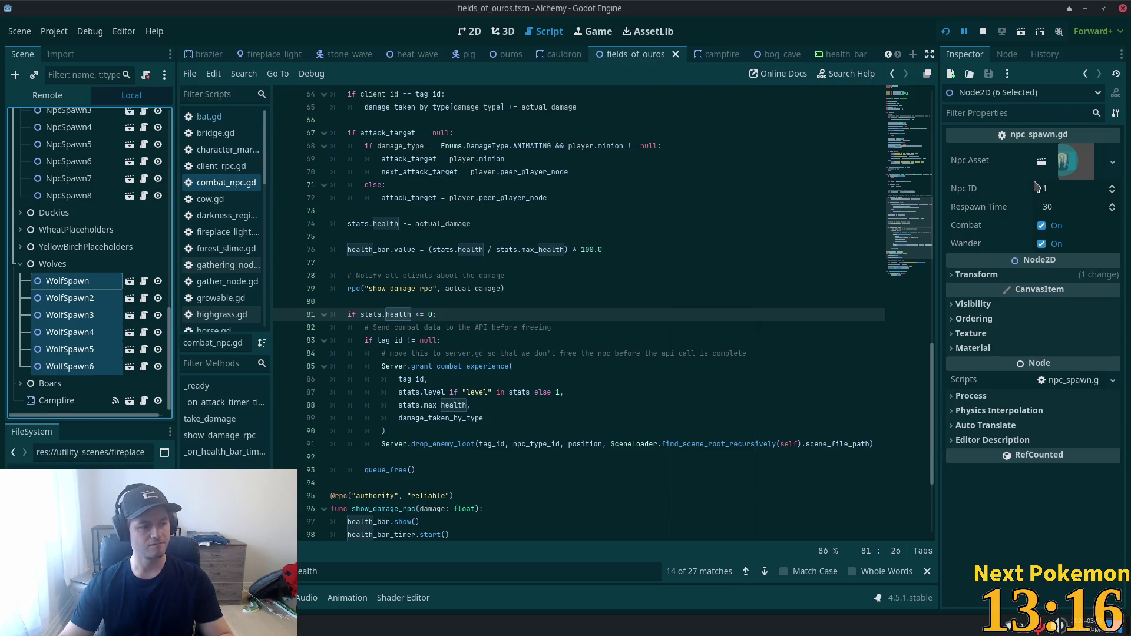
# Step: Set Npc ID 6 on the six selected wolf spawn nodes
pyautogui.click(1060, 195)
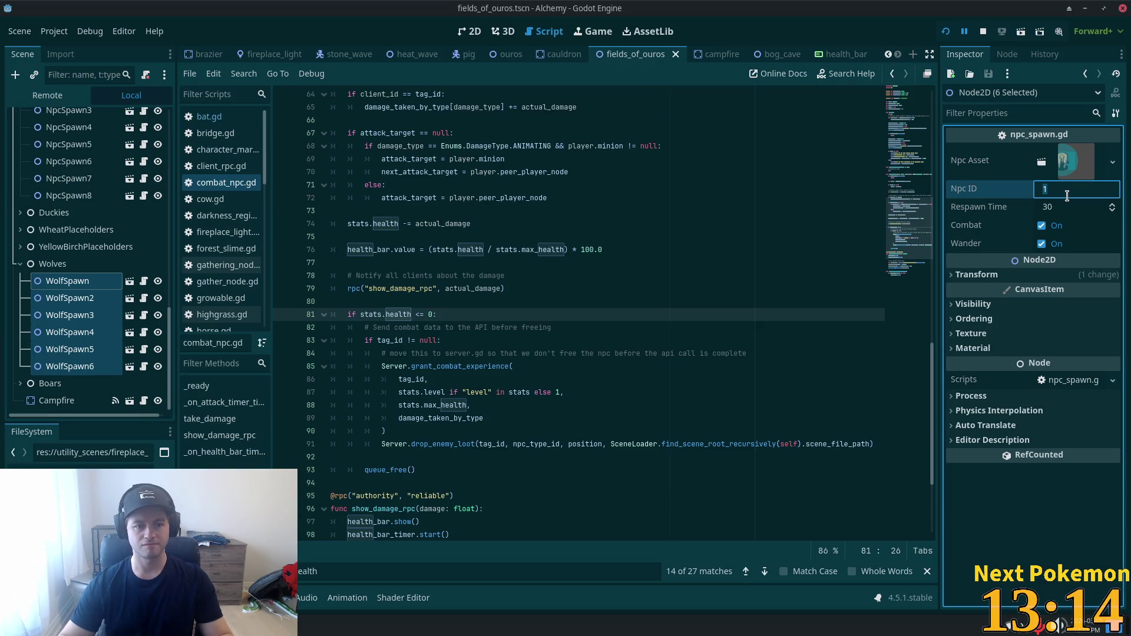
pyautogui.write('6')
pyautogui.press('Tab')
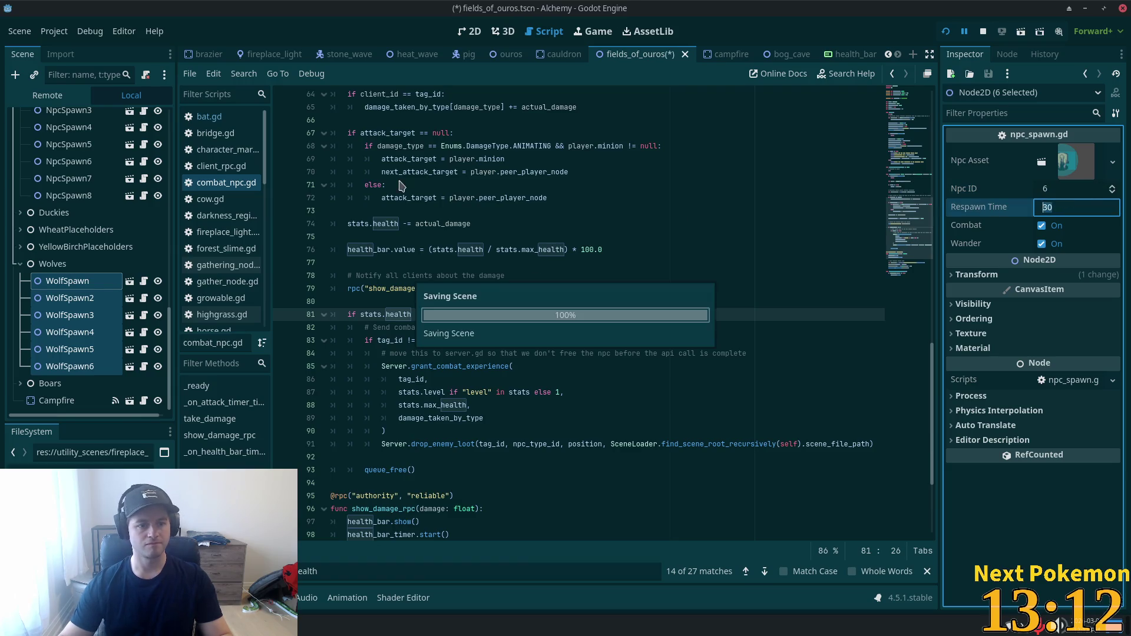
# Step: Collapse Wolves, expand Boars and select NpcSpawnBoar through NpcSpawnBoar4
pyautogui.click(20, 264)
pyautogui.click(21, 383)
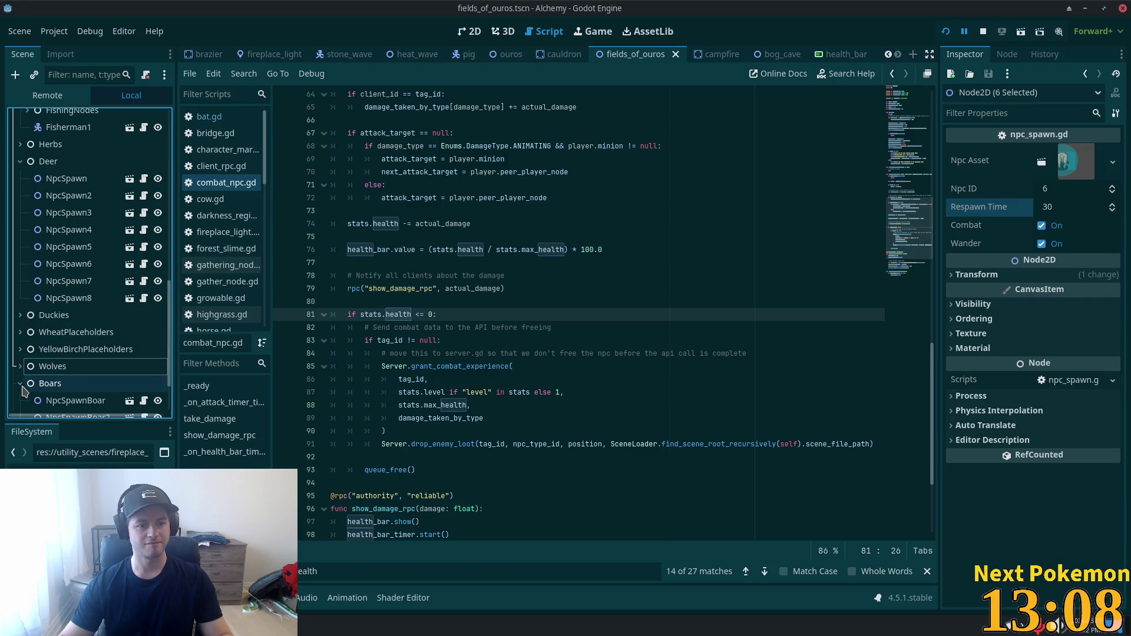
pyautogui.scroll(-2, 71, 366)
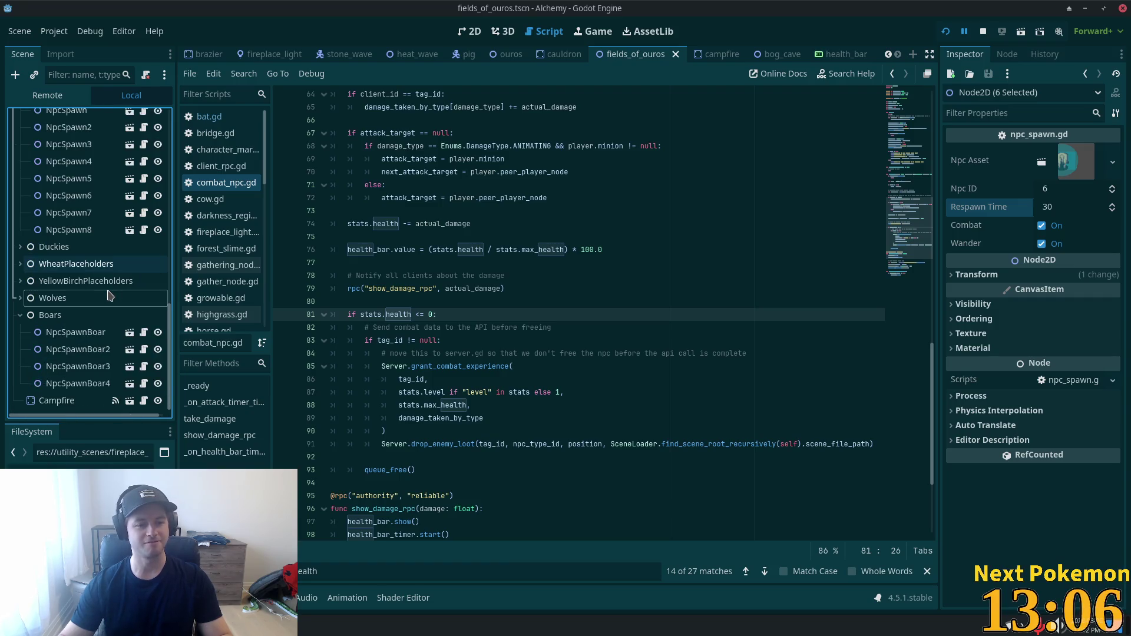
pyautogui.click(80, 334)
pyautogui.keyDown('shift'); pyautogui.click(83, 384); pyautogui.keyUp('shift')
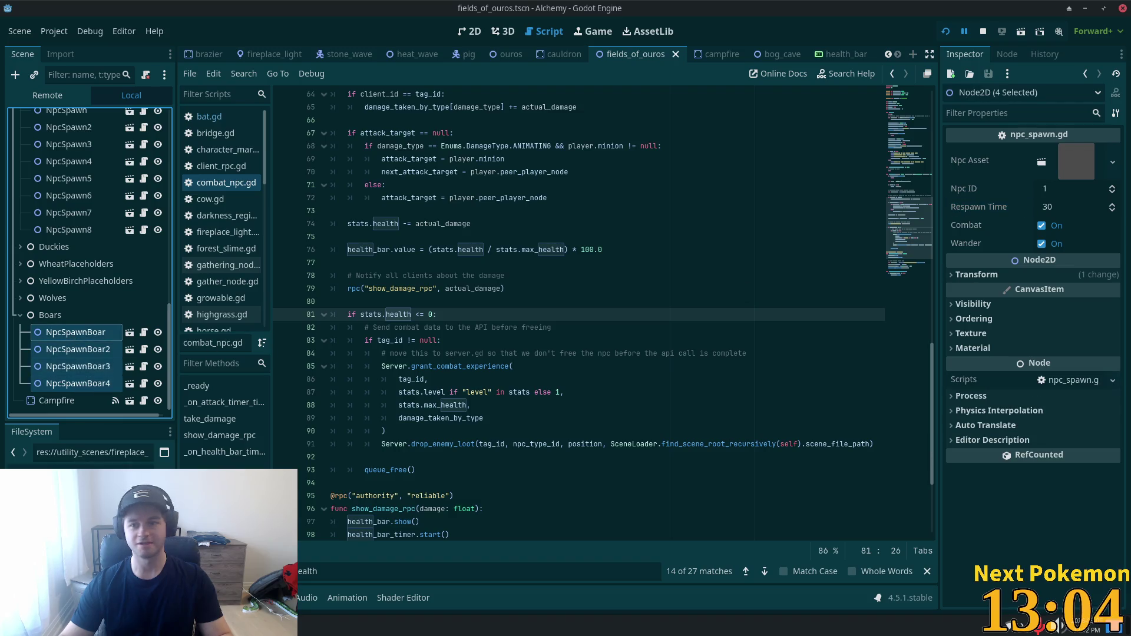
# Step: Copy the last npcs.json entry (id 20, Hellianthus) and paste a duplicate after a comma
pyautogui.hotkey('alt', 'Tab')
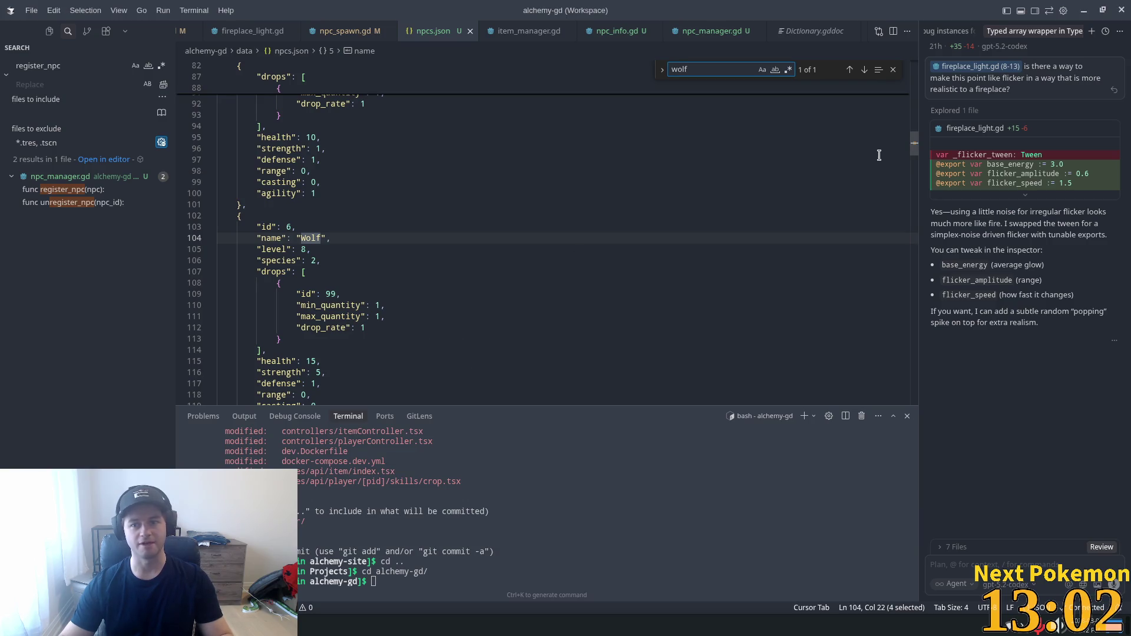
pyautogui.moveTo(916, 154); pyautogui.dragTo(912, 155)
pyautogui.click(909, 380)
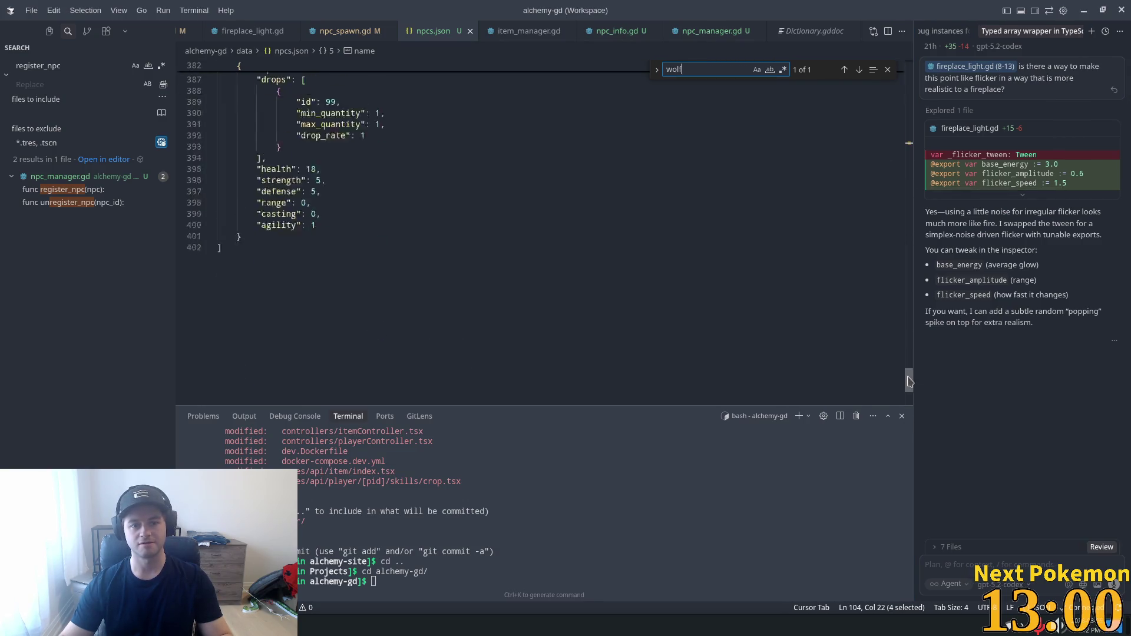
pyautogui.click(241, 97)
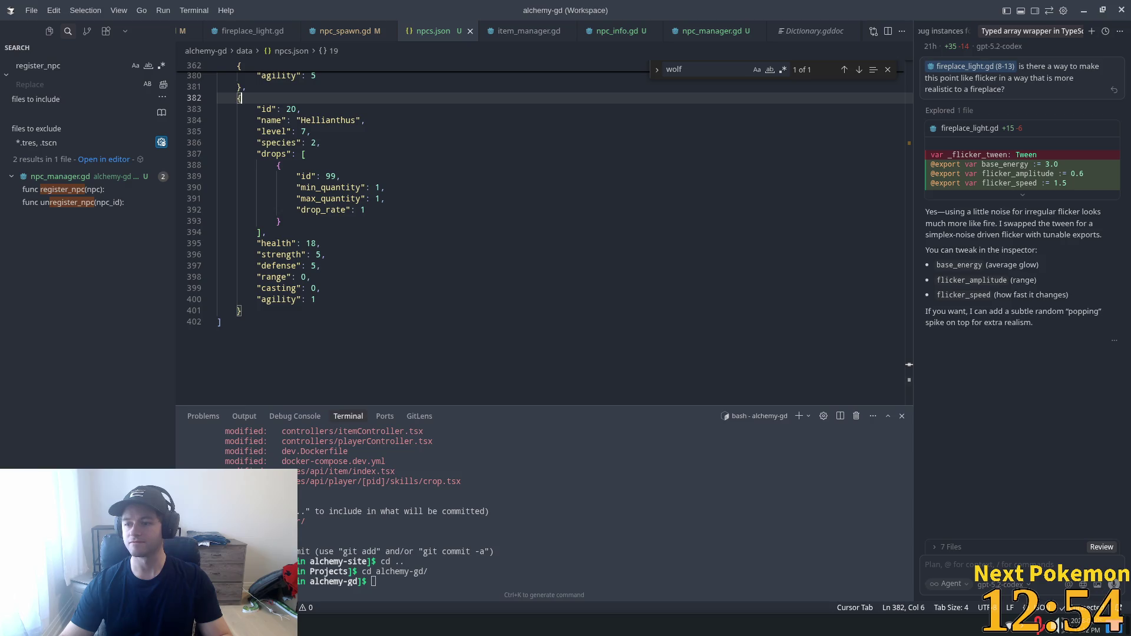
pyautogui.keyDown('shift'); pyautogui.click(255, 310); pyautogui.keyUp('shift')
pyautogui.click(266, 311)
pyautogui.write(',')
pyautogui.press('Return')
pyautogui.write('{ \t\t"id": 20, \t\t"name": "Hellianthus", \t\t"level": 7, \t\t"species": 2, \t\t"drops": [ \t\t\t{ \t\t\t\t"id": 99, \t\t\t\t"min_quantity": 1, \t\t\t\t"max_quantity": 1, \t\t\t\t"drop_rate": 1 \t\t\t} \t\t], \t\t"health": 18, \t\t"strength": 5, \t\t"defense": 5, \t\t"range": 0, \t\t"casting": 0, \t\t"agility": 1 \t}')
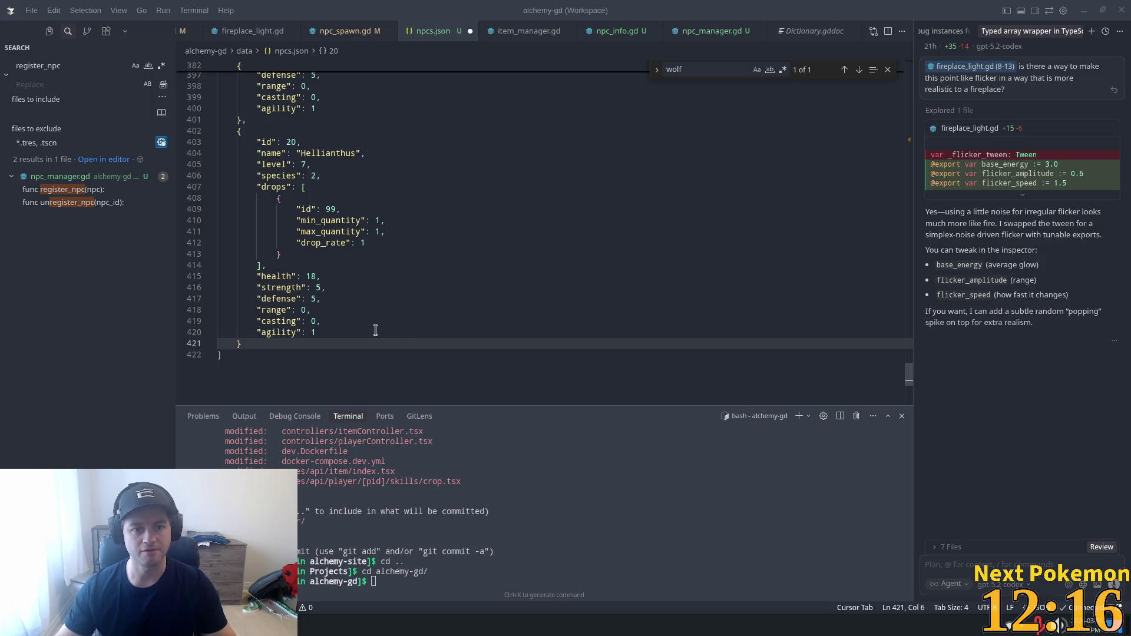
# Step: Change the duplicated entry's id from 20 to 21
pyautogui.write(',')
pyautogui.click(305, 187)
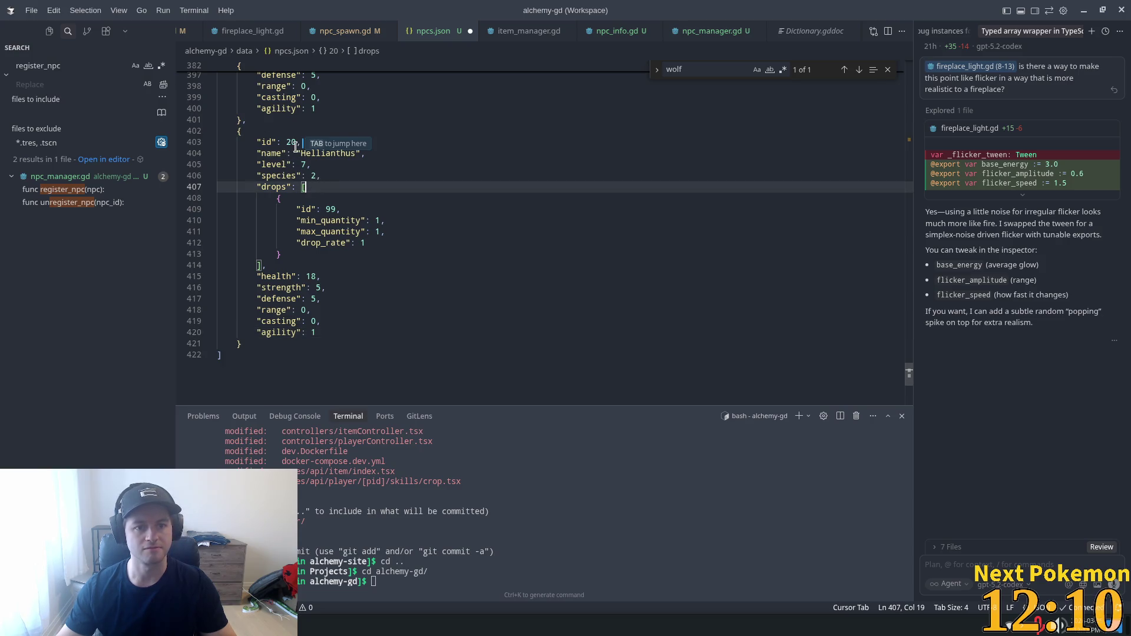
pyautogui.scroll(7, 331, 212)
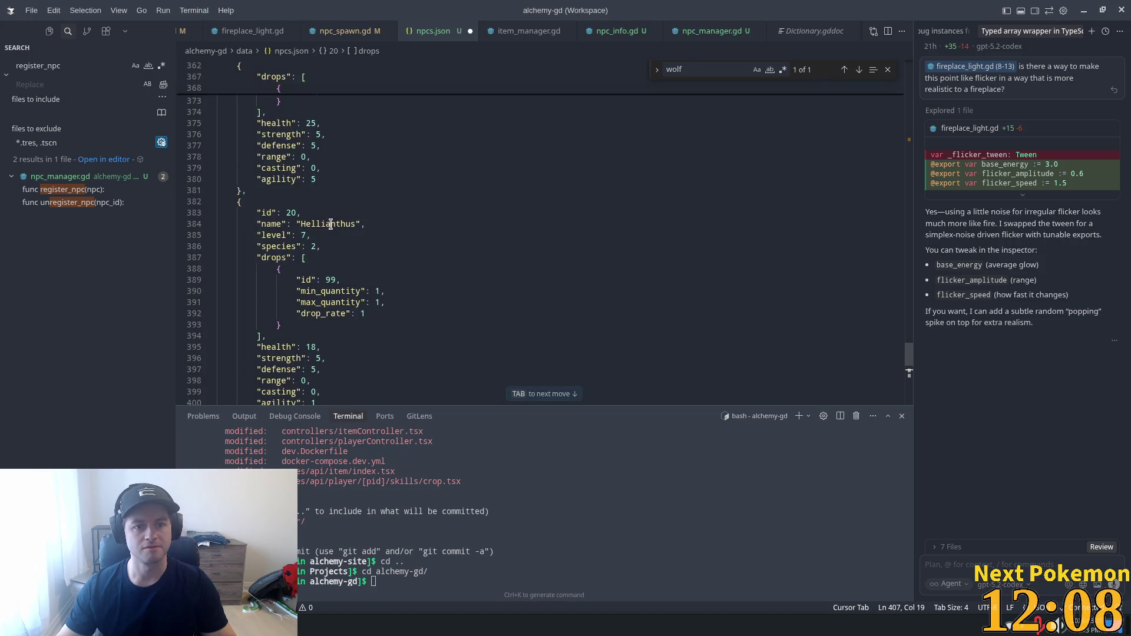
pyautogui.scroll(-4, 331, 224)
pyautogui.doubleClick(289, 290)
pyautogui.write('21')
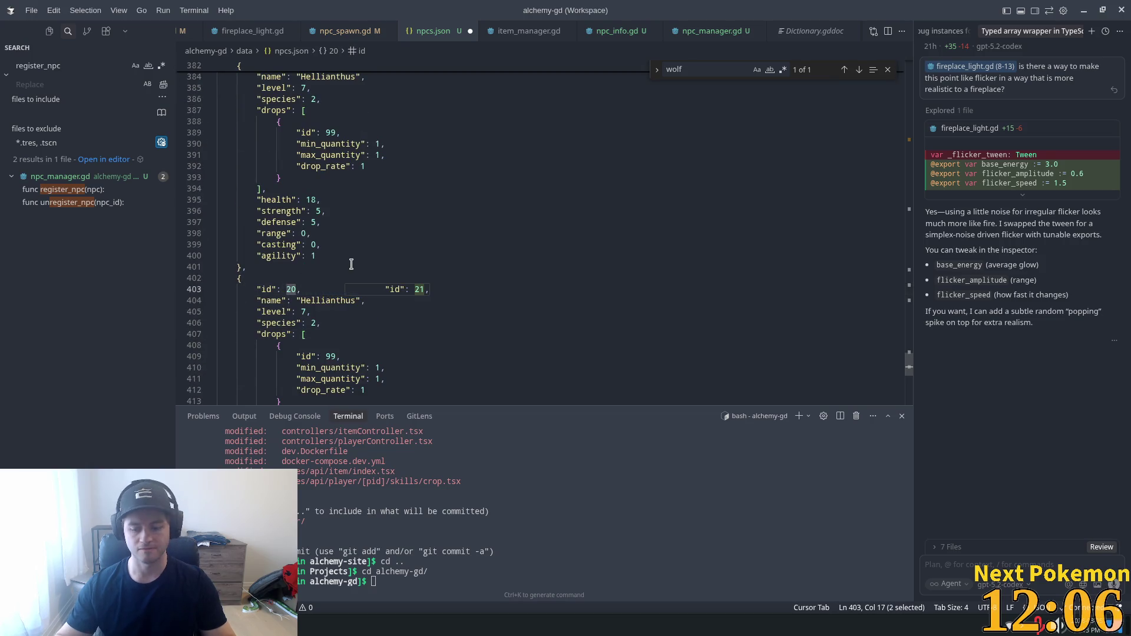
# Step: Rename the duplicate from Hellianthus to Boar and set its level to 5
pyautogui.scroll(-3, 342, 260)
pyautogui.doubleClick(323, 212)
pyautogui.write('Boar')
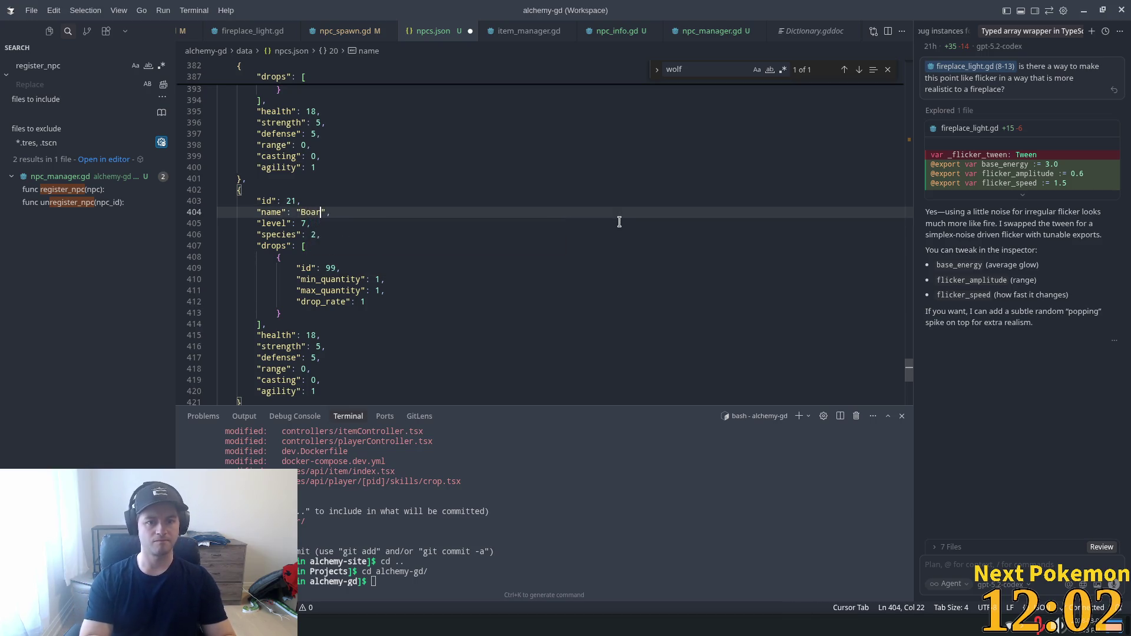
pyautogui.click(357, 221)
pyautogui.scroll(-2, 357, 221)
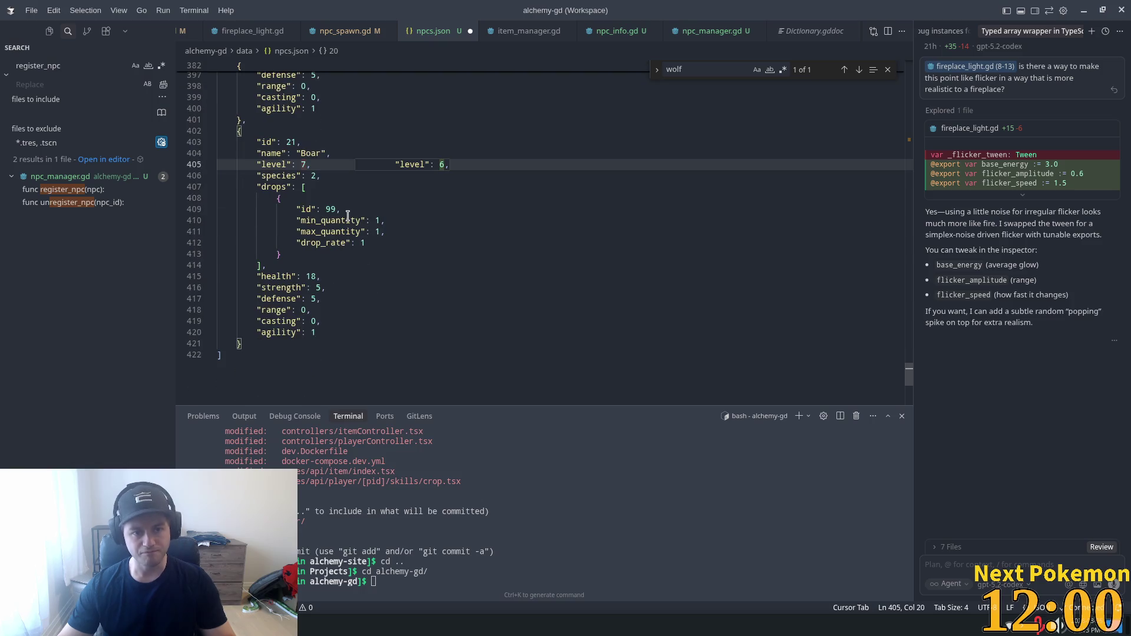
pyautogui.doubleClick(301, 165)
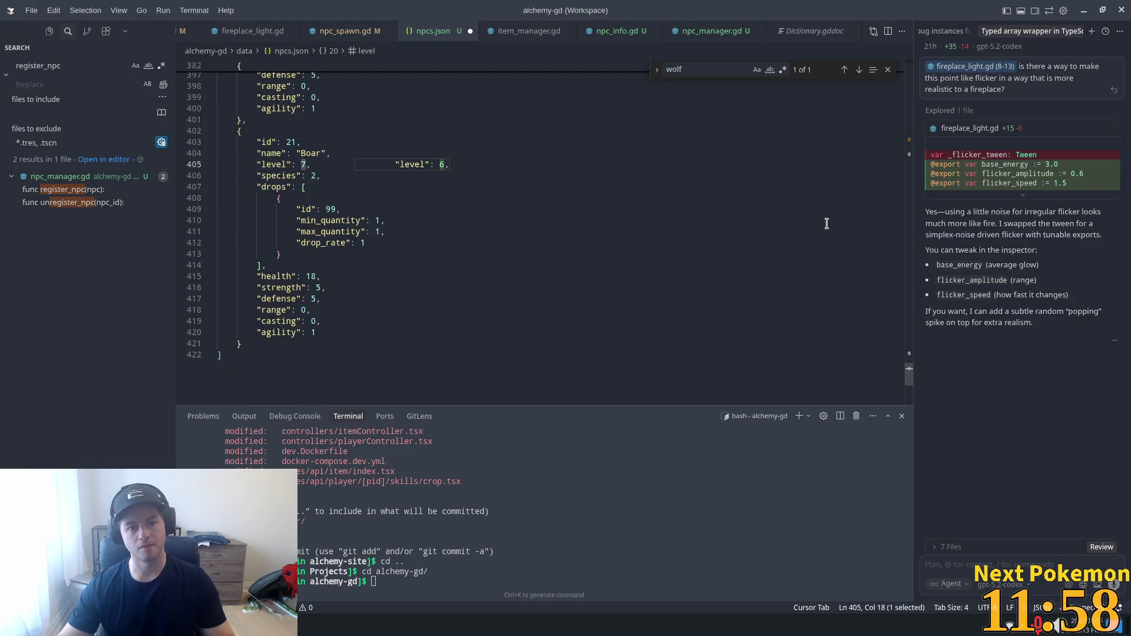
pyautogui.write('5')
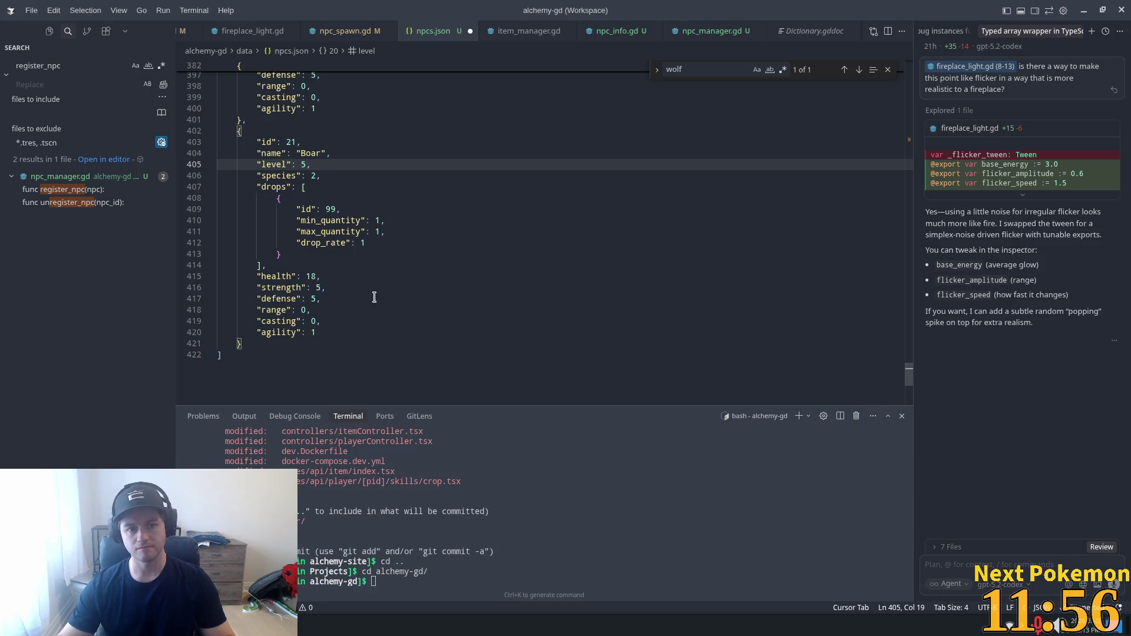
pyautogui.doubleClick(313, 299)
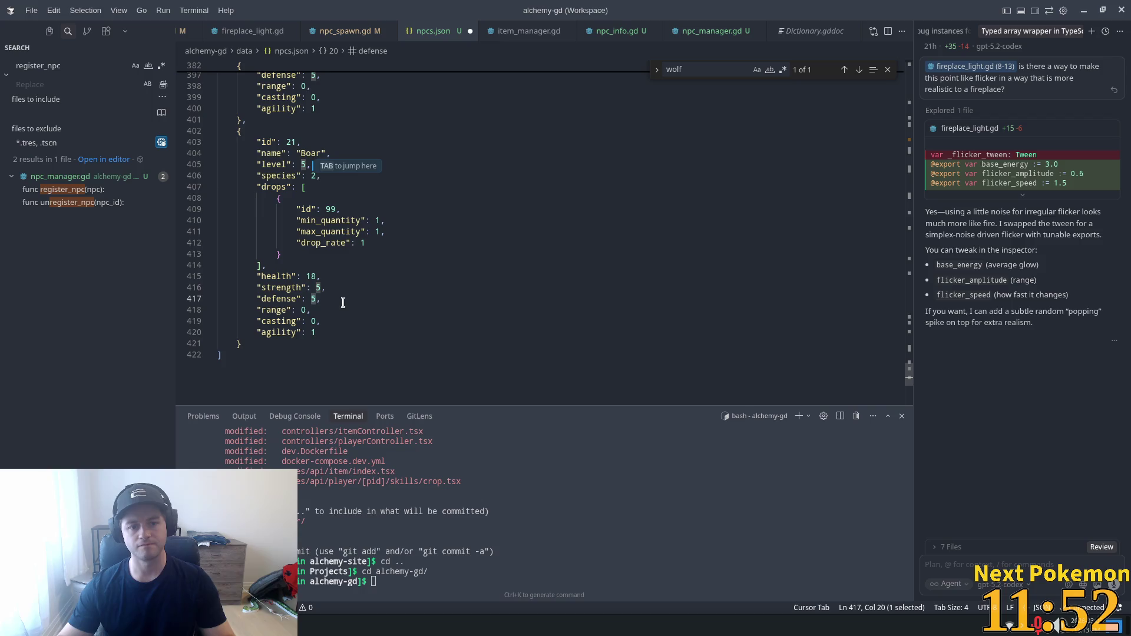
pyautogui.press('Down')
pyautogui.click(308, 202)
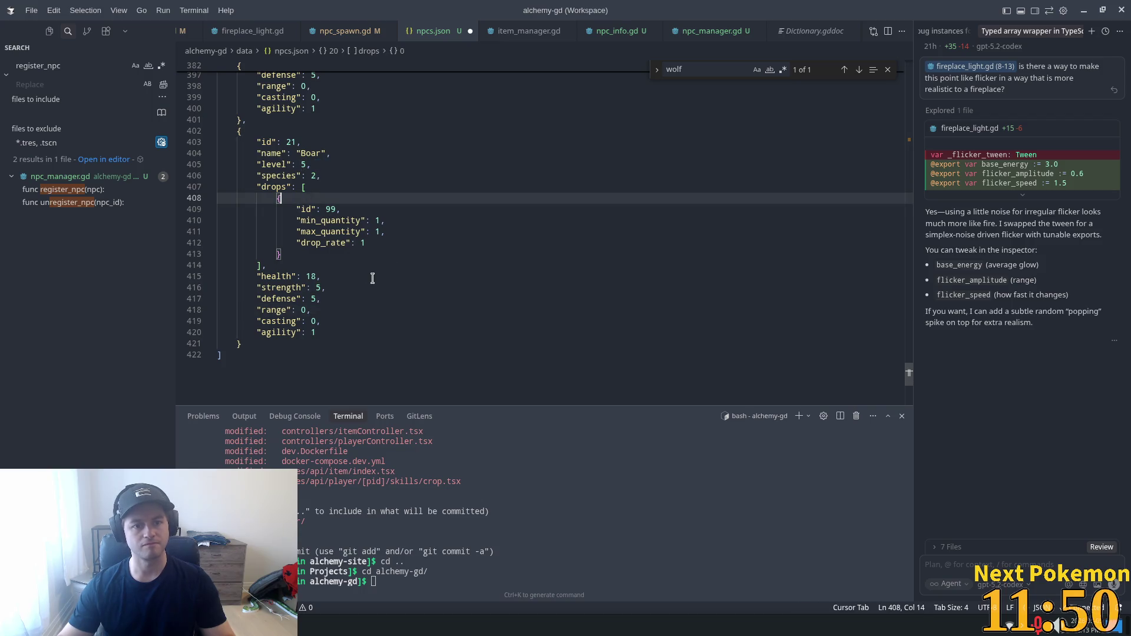
# Step: Save npcs.json, check the new entry's drop_rate, and return to Godot
pyautogui.hotkey('ctrl', 's')
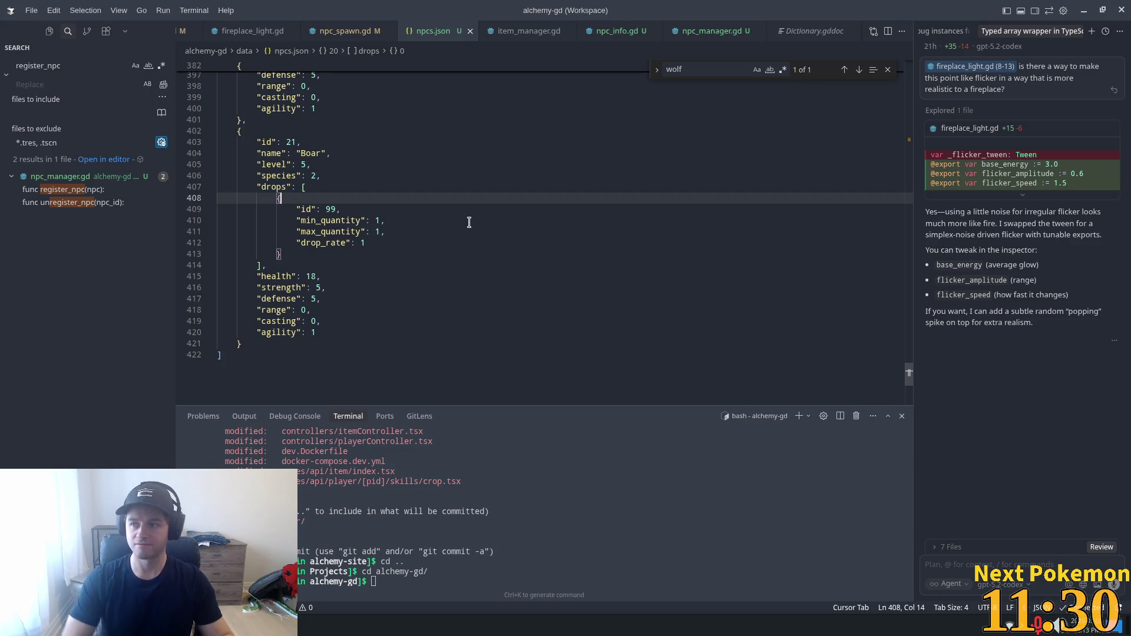
pyautogui.click(411, 240)
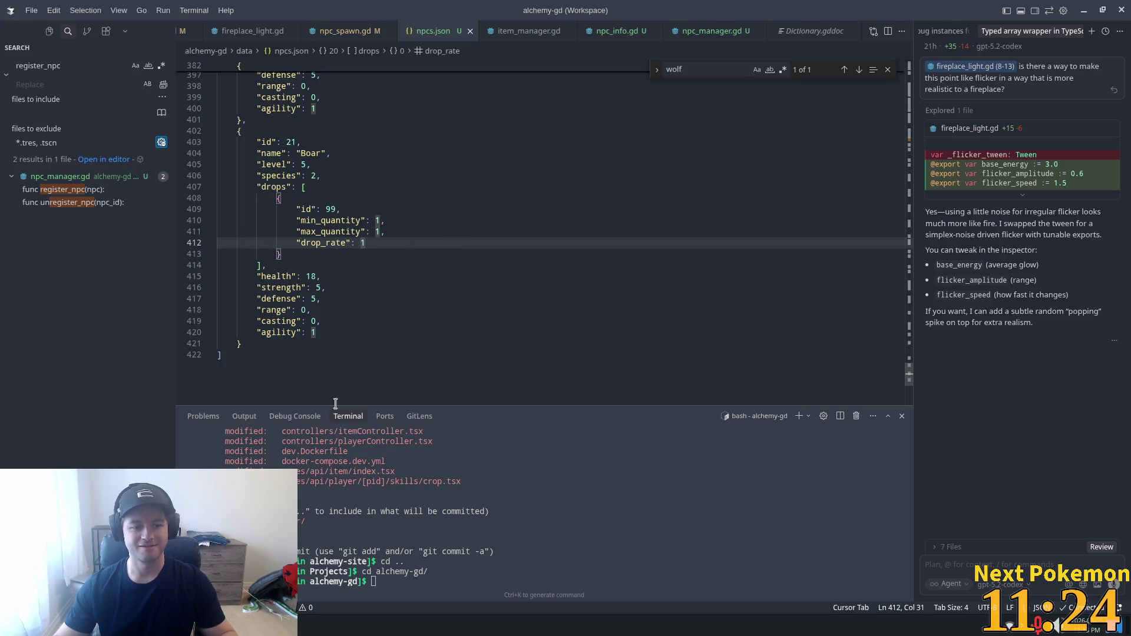
pyautogui.hotkey('alt', 'Tab')
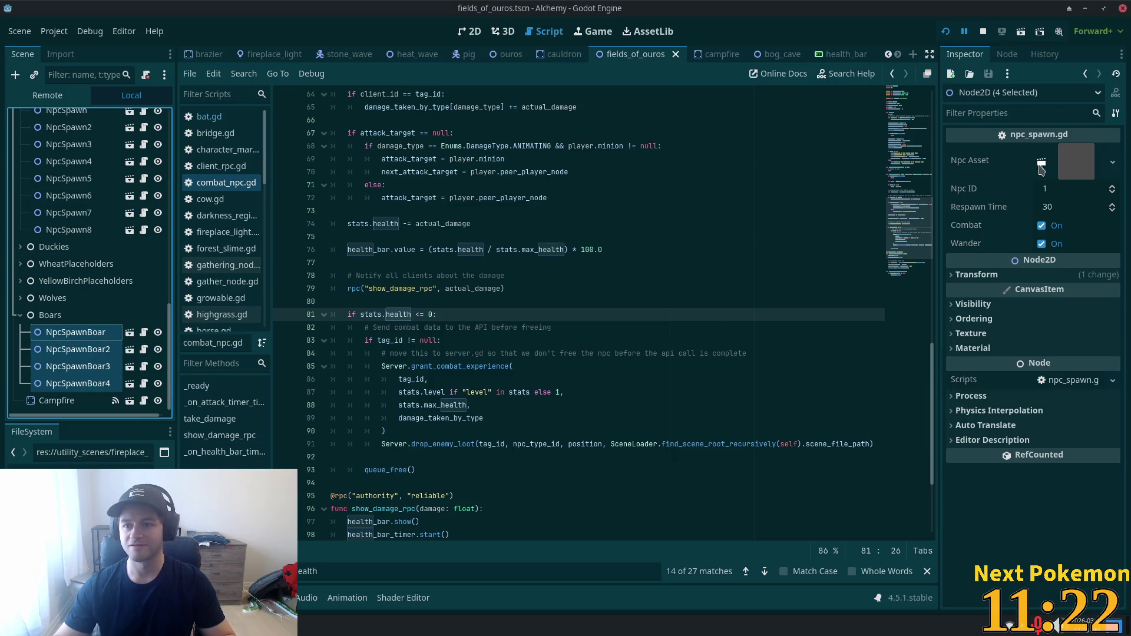
# Step: Set Npc ID 21 on the four selected boar spawn nodes
pyautogui.click(1043, 187)
pyautogui.write('21')
pyautogui.press('Tab')
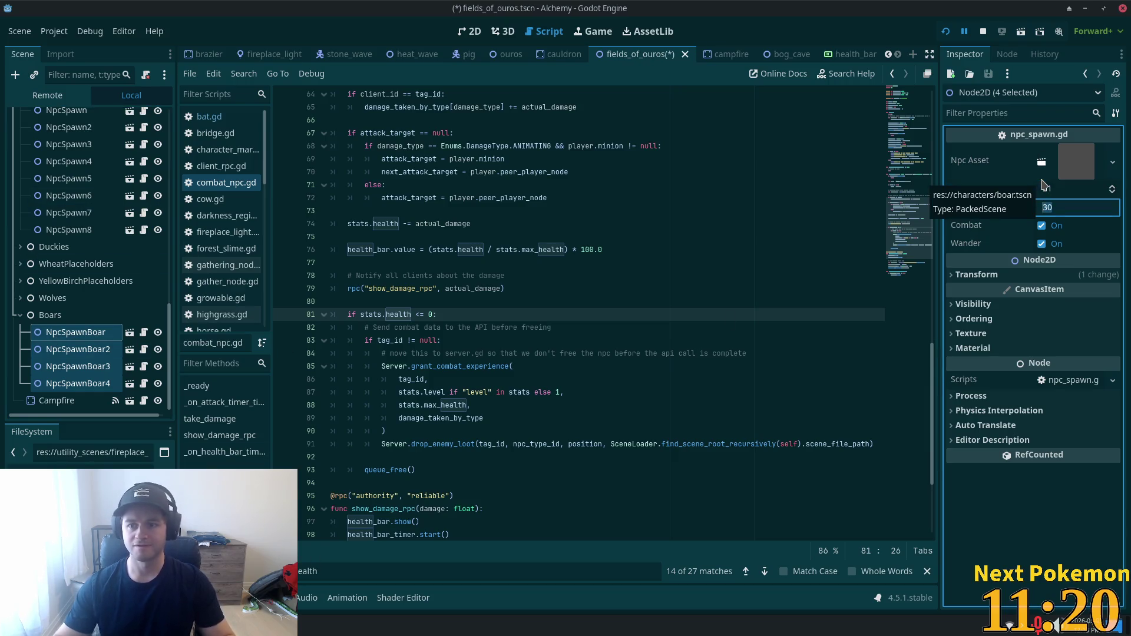
# Step: Fold away the Boars and Deer groups in the Scene dock
pyautogui.click(20, 315)
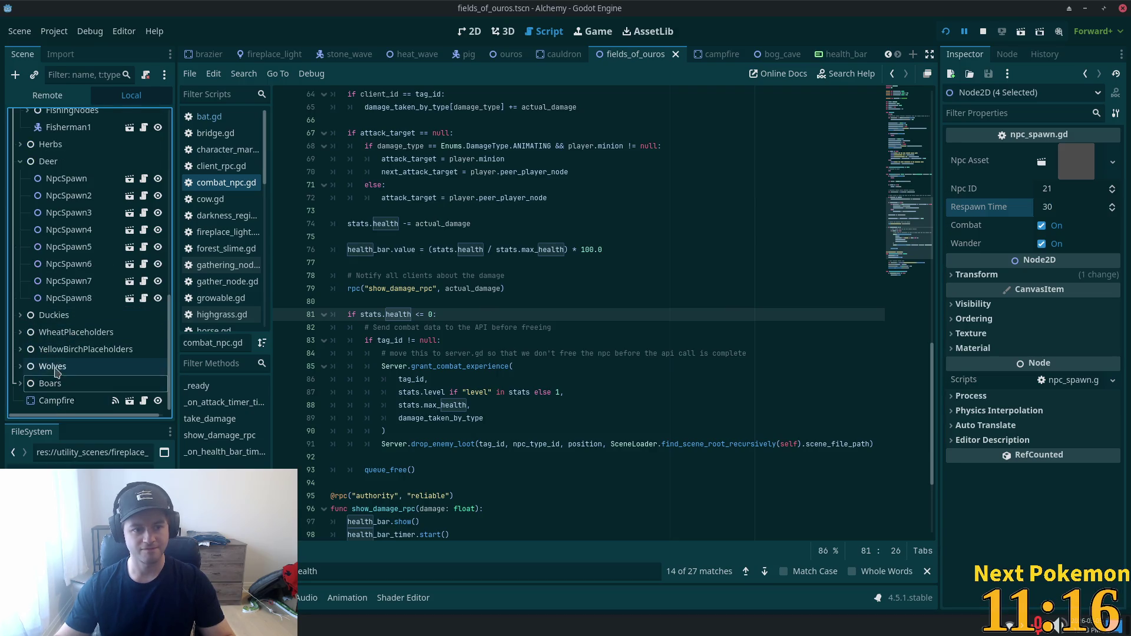
pyautogui.scroll(5, 41, 365)
pyautogui.click(20, 298)
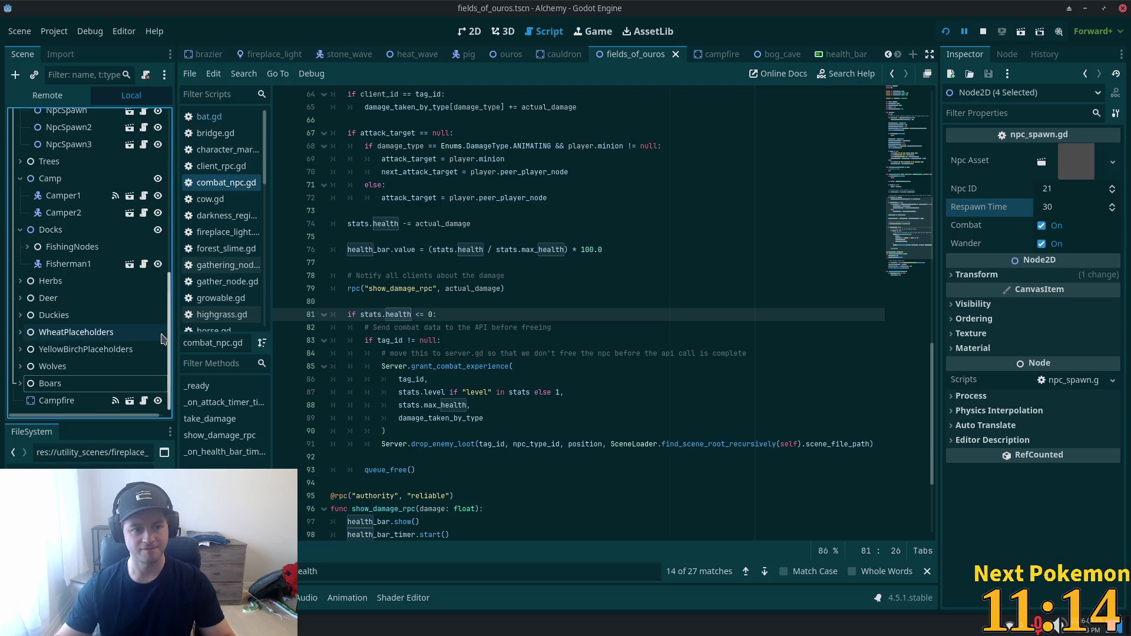
# Step: Drag within the Scene dock, then bring up the system audio volume controls
pyautogui.moveTo(170, 327); pyautogui.dragTo(171, 147)
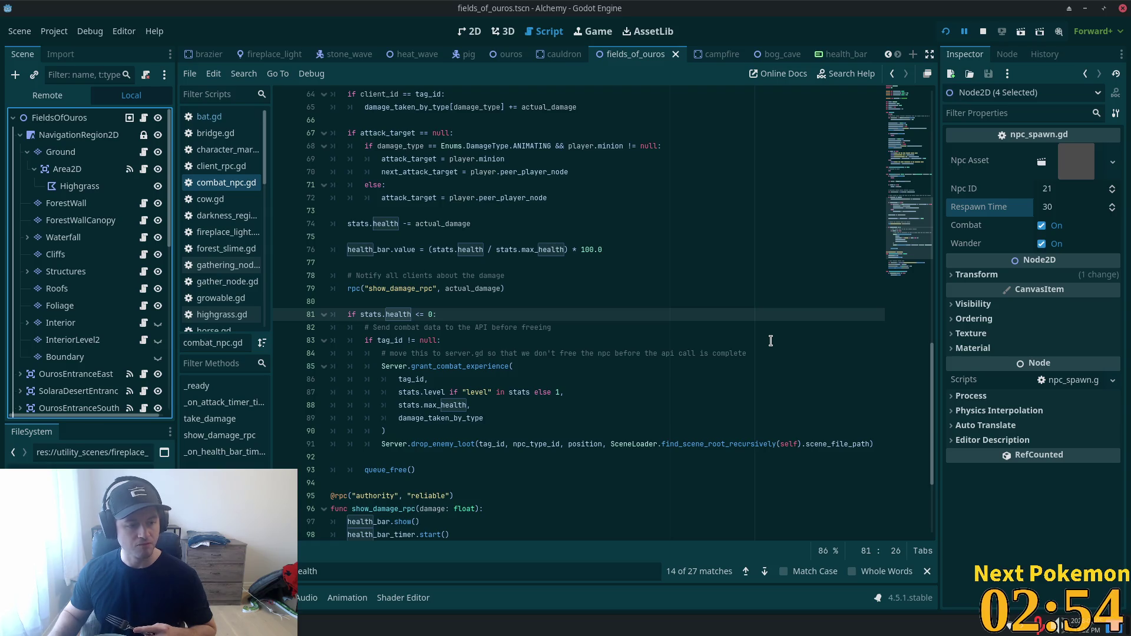
pyautogui.click(1060, 623)
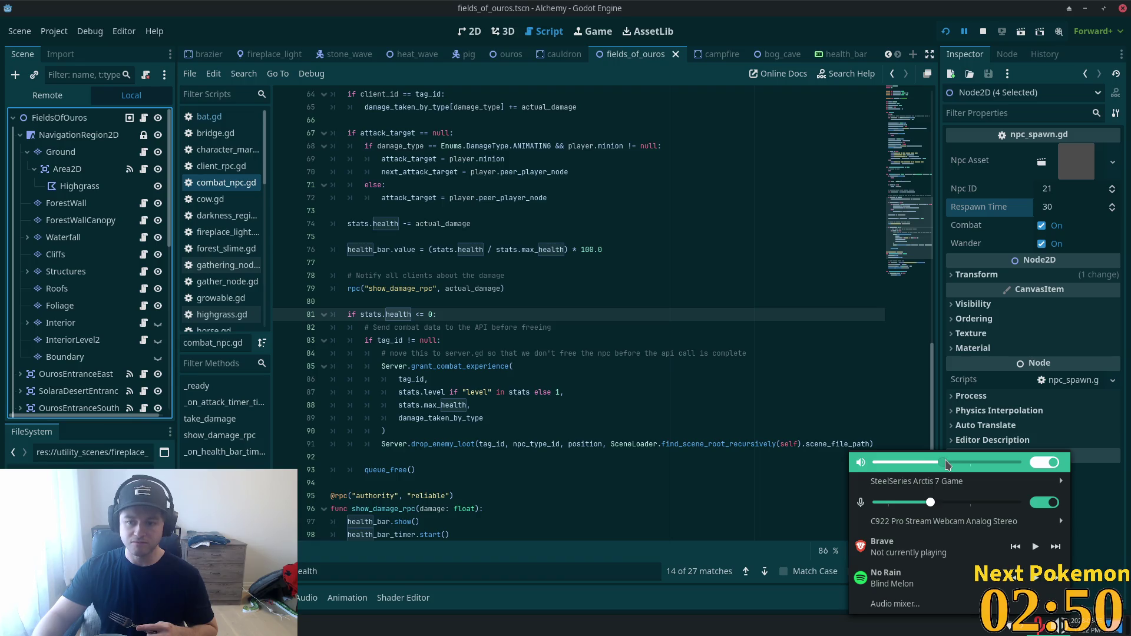
pyautogui.click(947, 463)
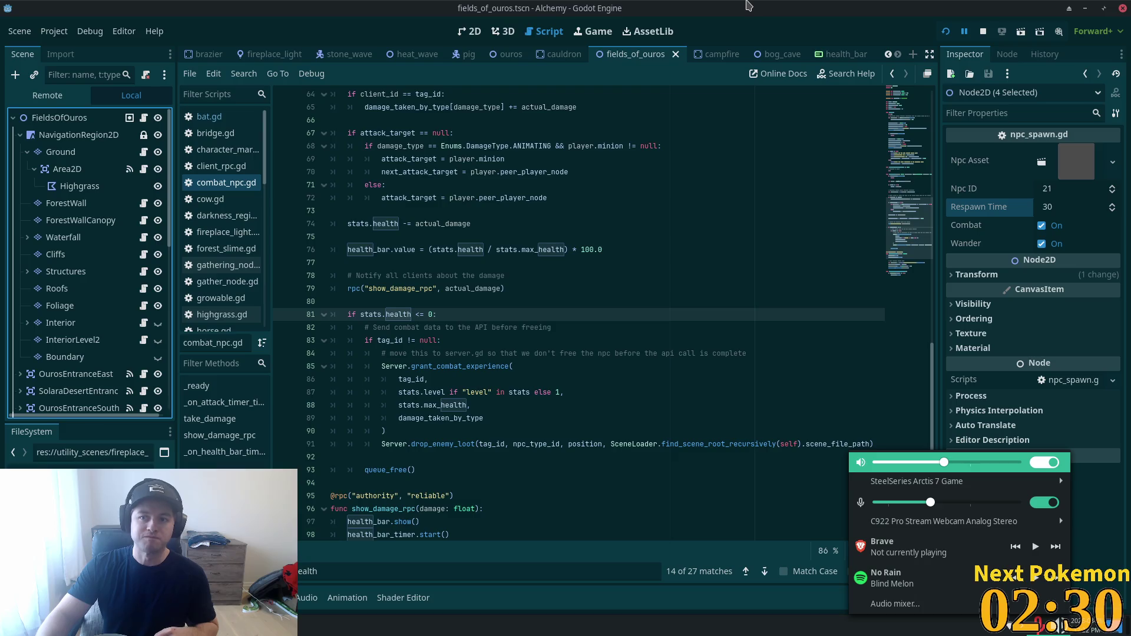
pyautogui.click(749, 5)
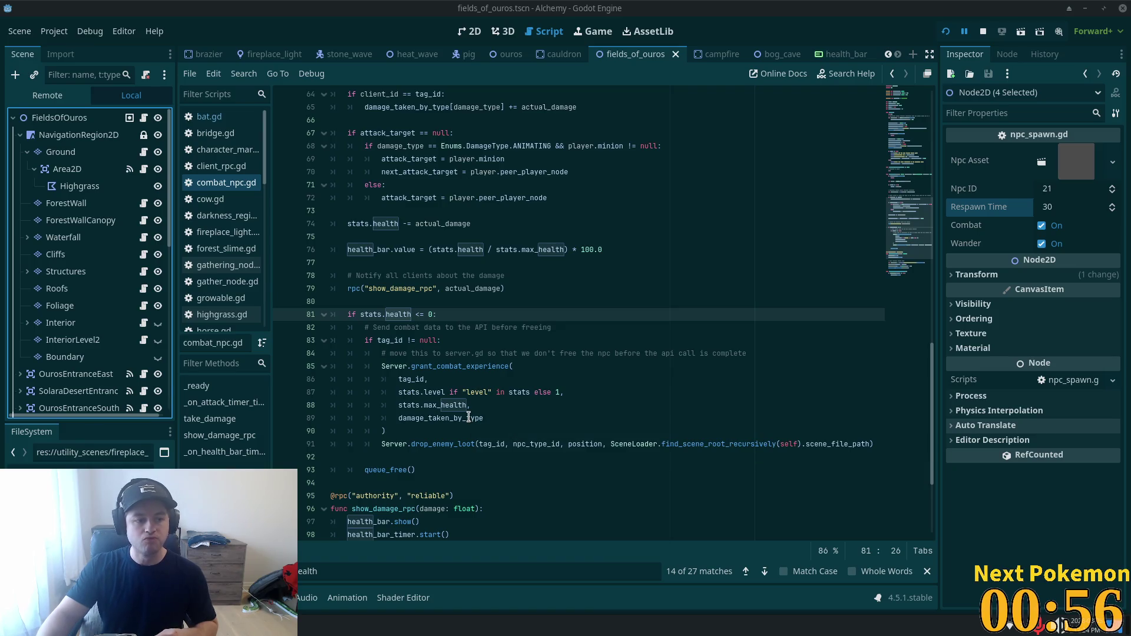
pyautogui.moveTo(468, 417)
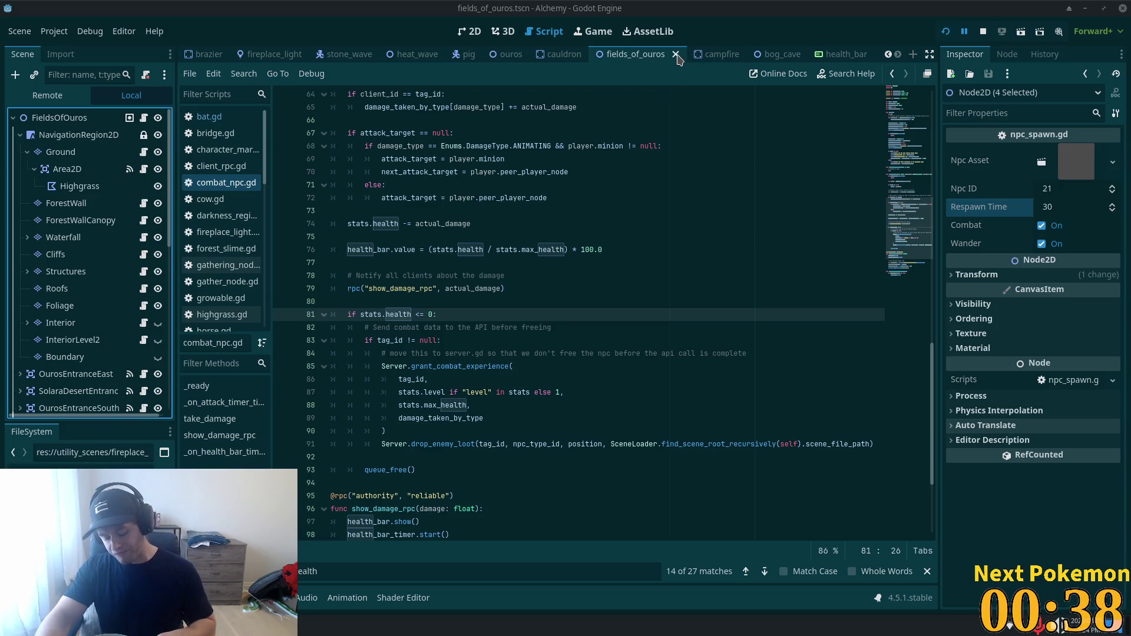
# Step: Close fields_of_ouros and open ouros.tscn from a Ctrl+Shift+O search for 'ouros'
pyautogui.click(676, 55)
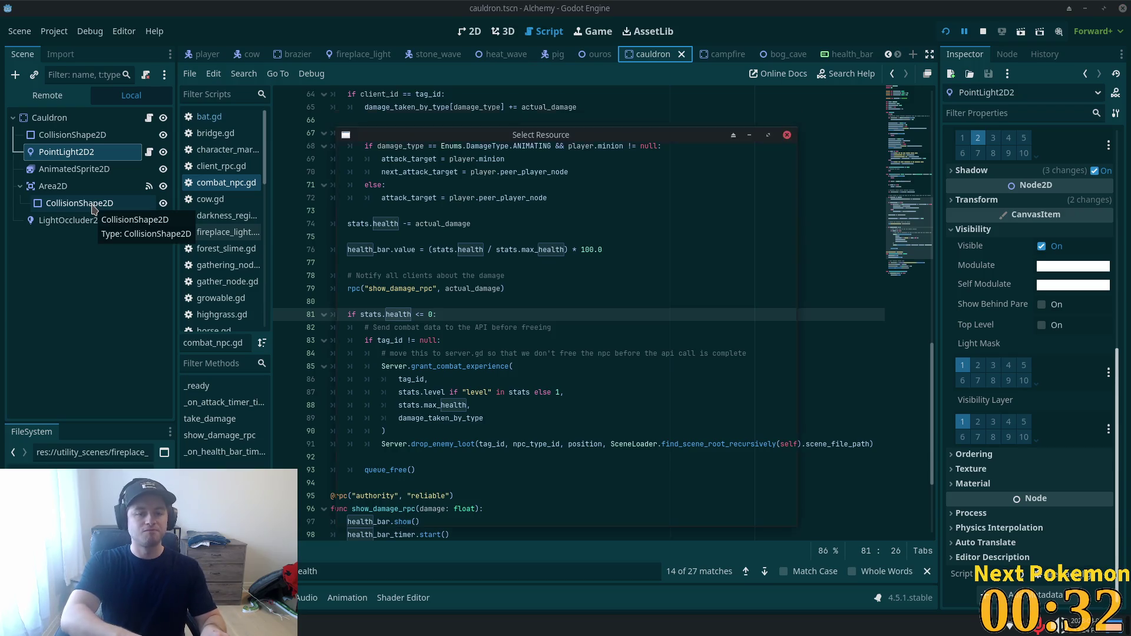
pyautogui.hotkey('ctrl', 'shift', 'o')
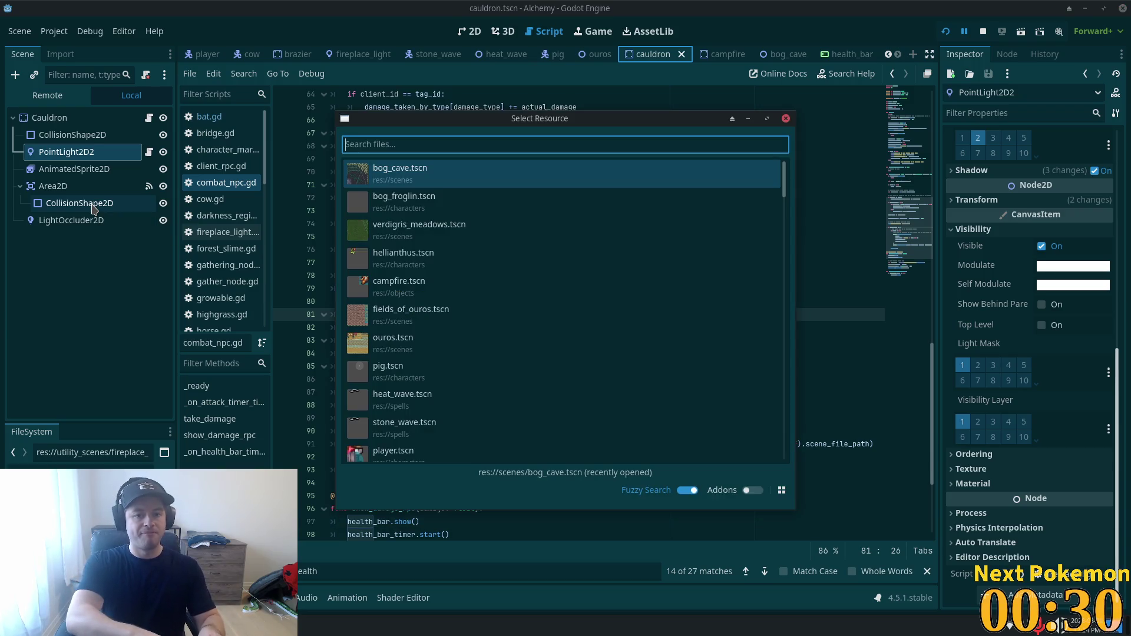
pyautogui.write('ouros')
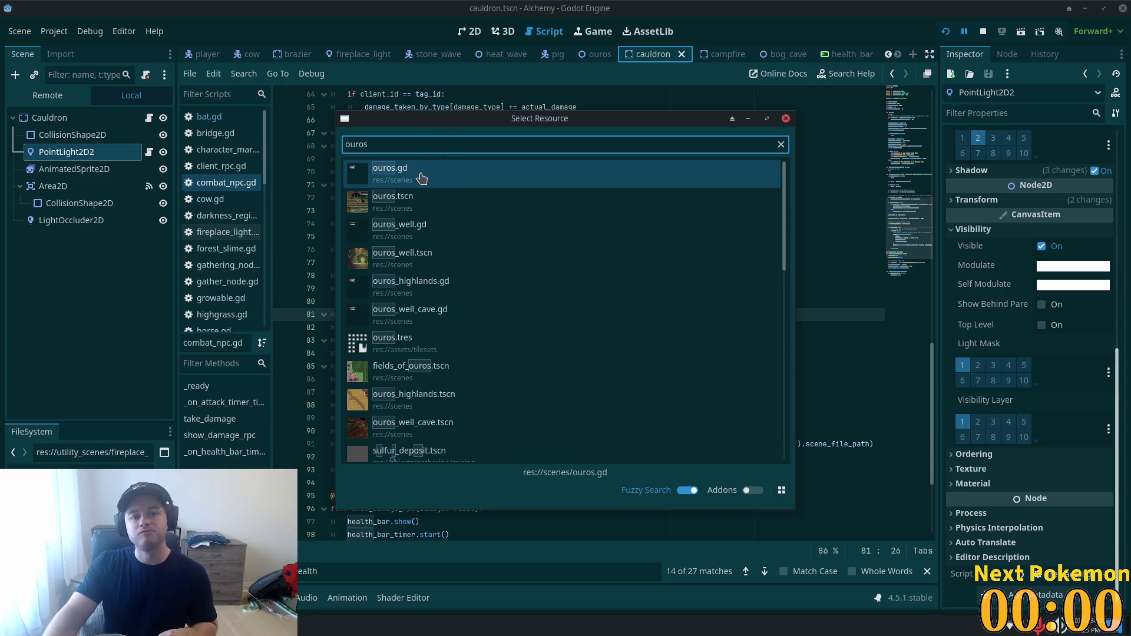
pyautogui.doubleClick(432, 209)
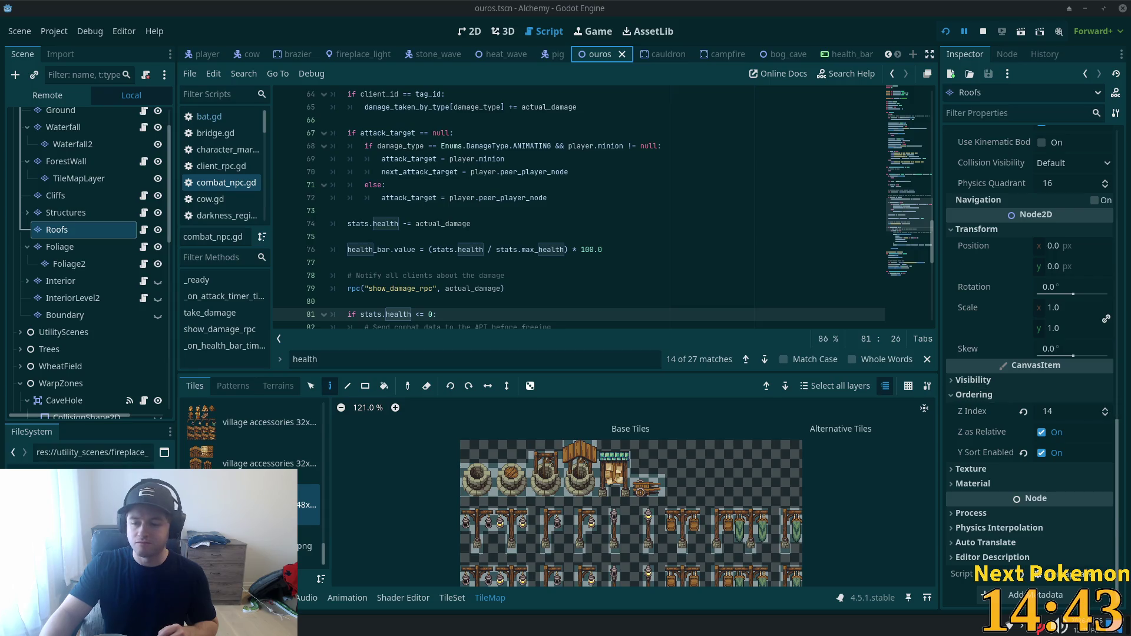
pyautogui.click(1063, 628)
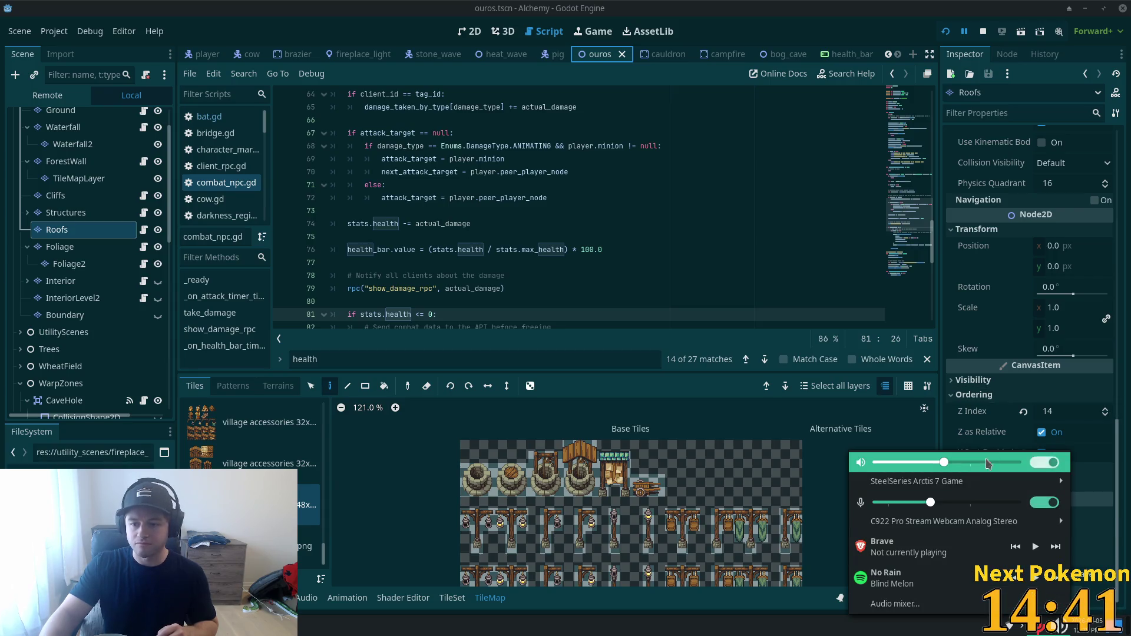
pyautogui.click(959, 464)
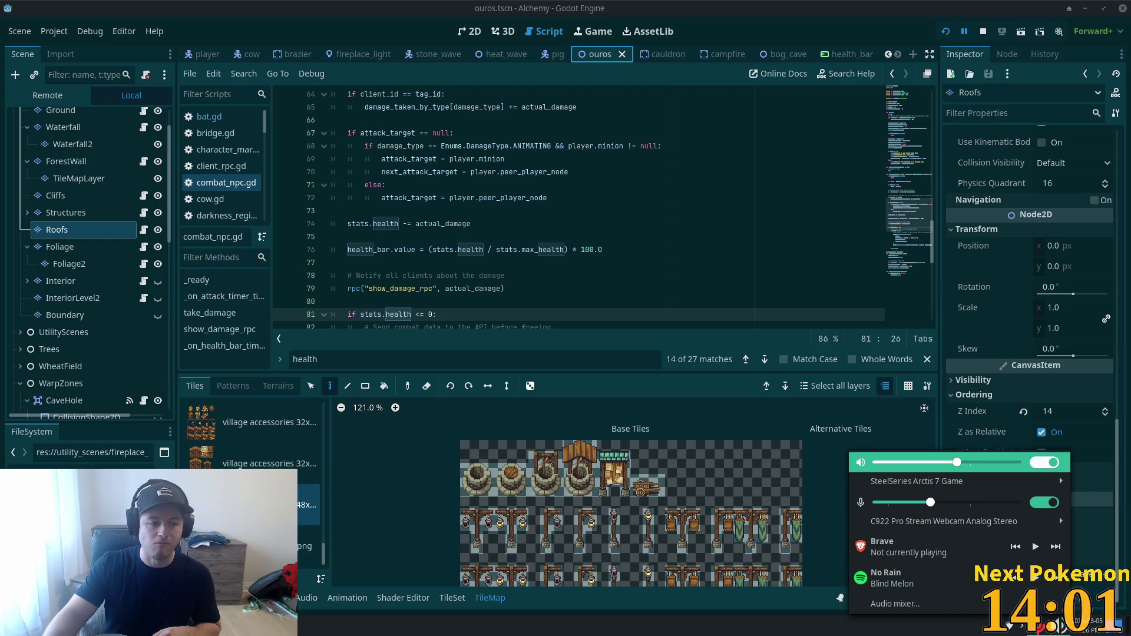
pyautogui.press('Escape')
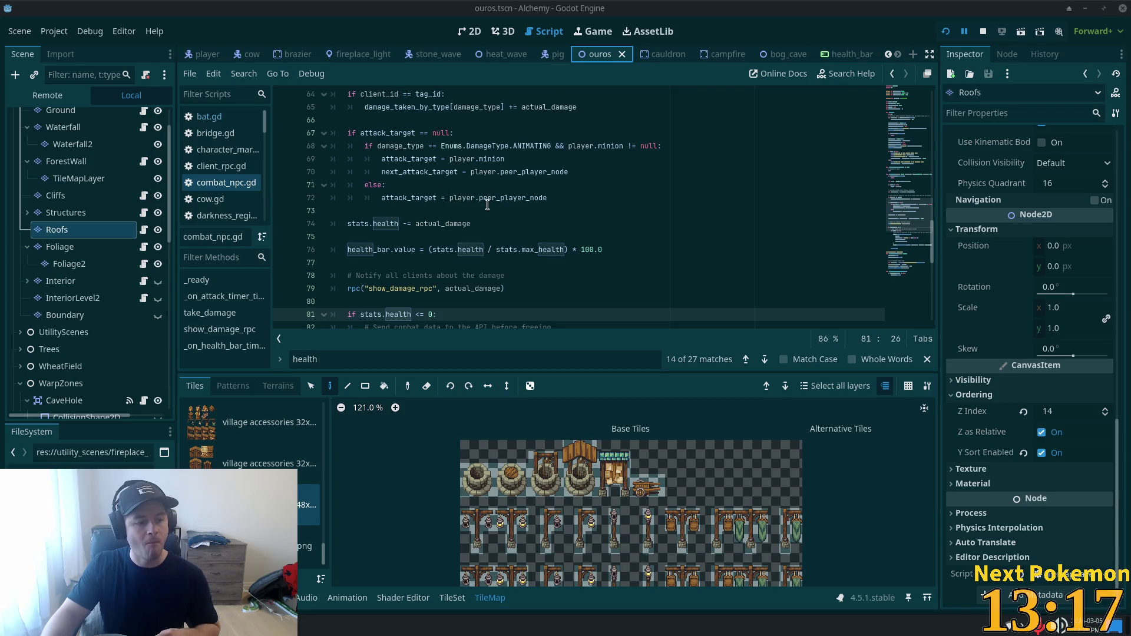
# Step: Collapse the WarpZones group in the ouros scene tree
pyautogui.scroll(7, 498, 189)
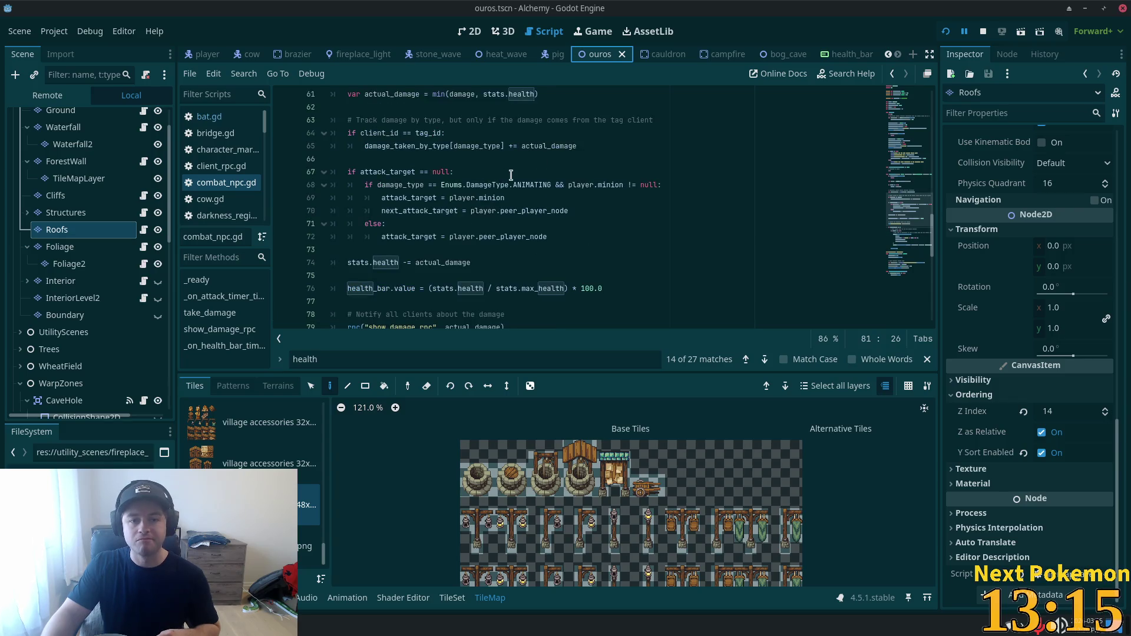
pyautogui.scroll(-4, 624, 305)
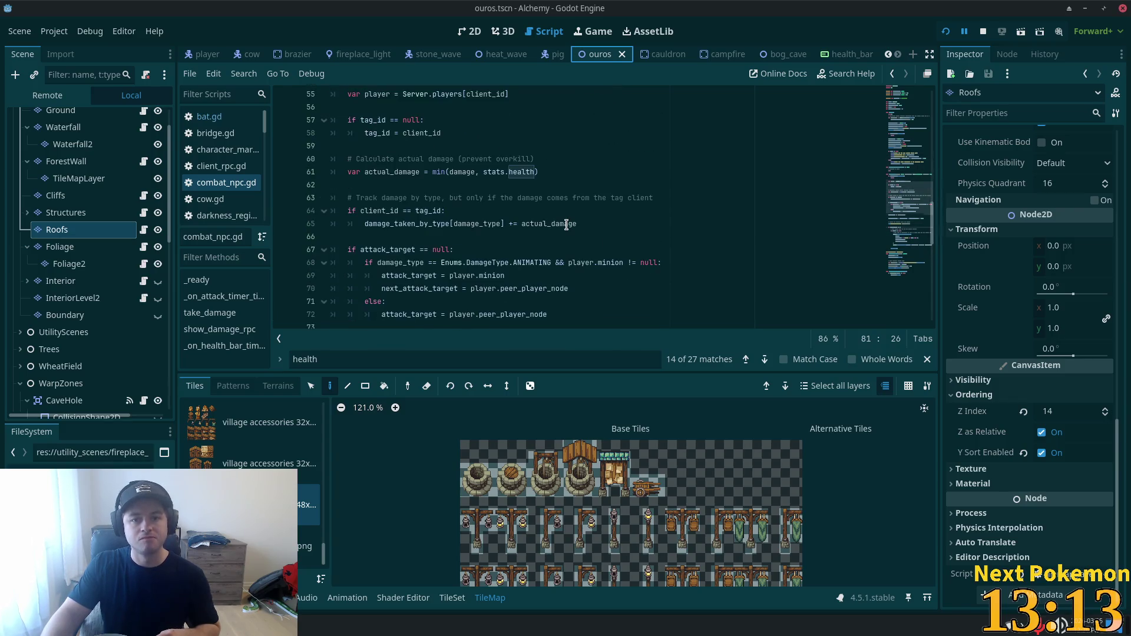
pyautogui.scroll(-10, 71, 286)
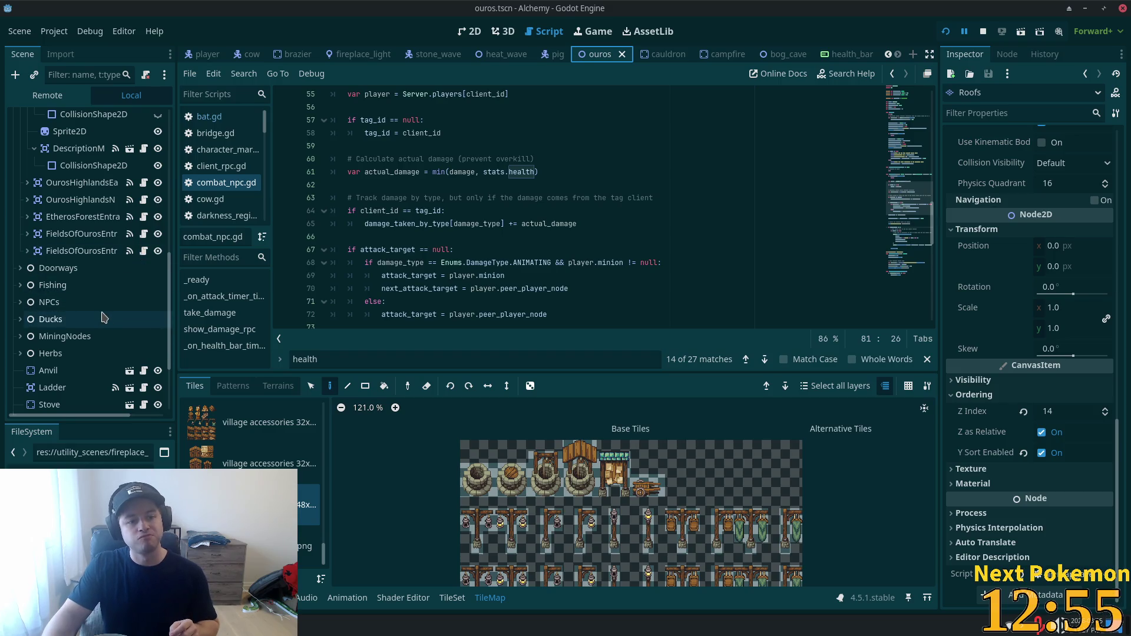
pyautogui.scroll(-3, 98, 329)
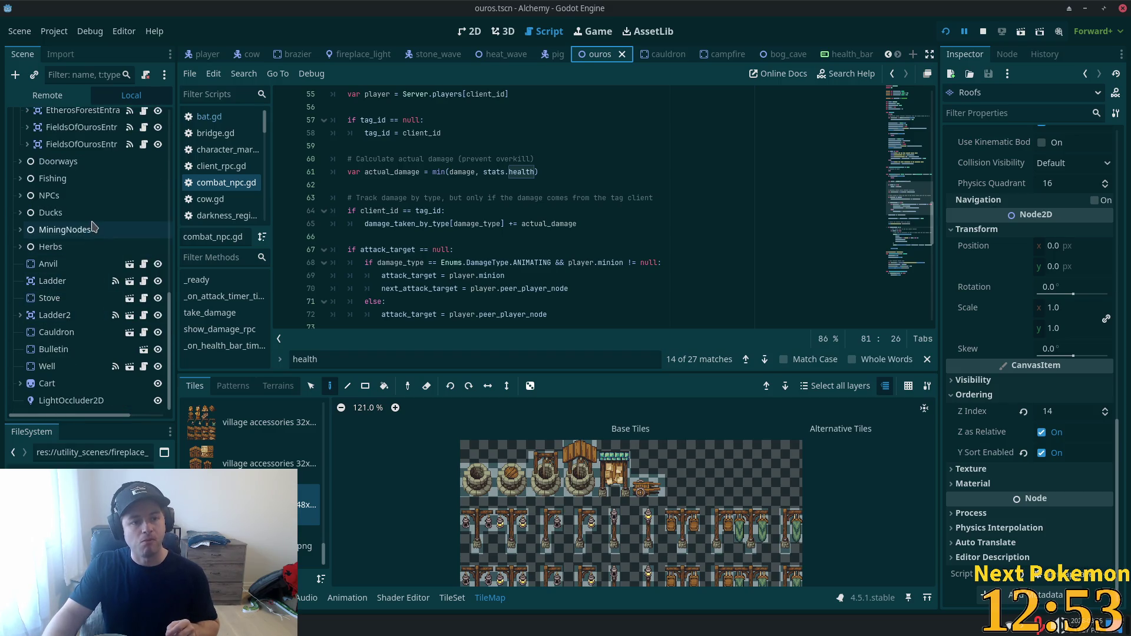
pyautogui.scroll(4, 101, 302)
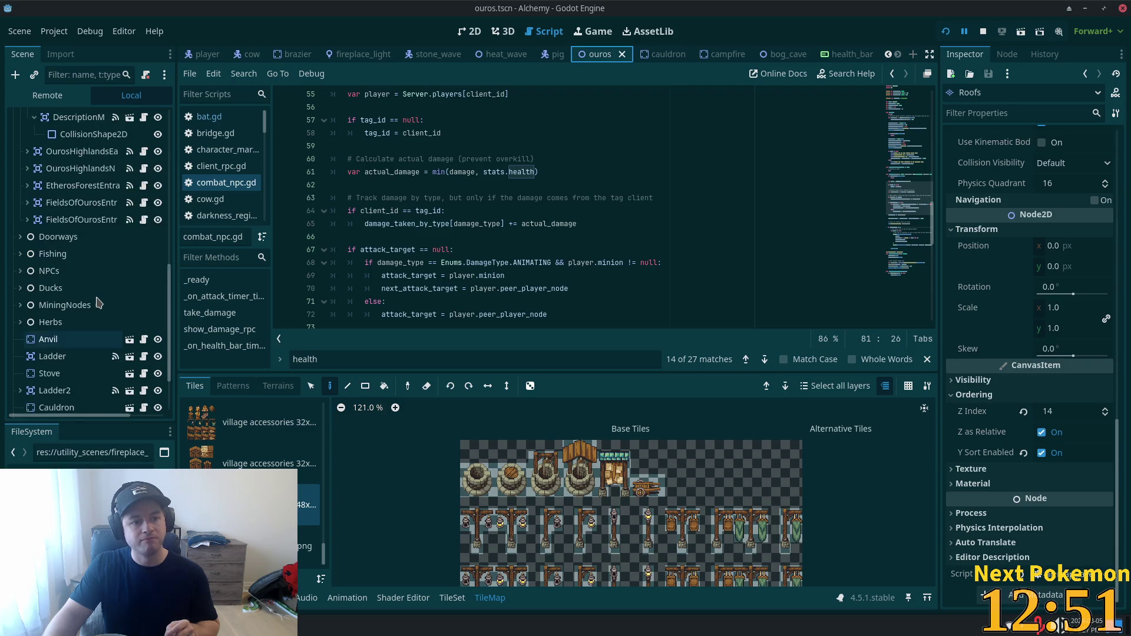
pyautogui.scroll(5, 88, 294)
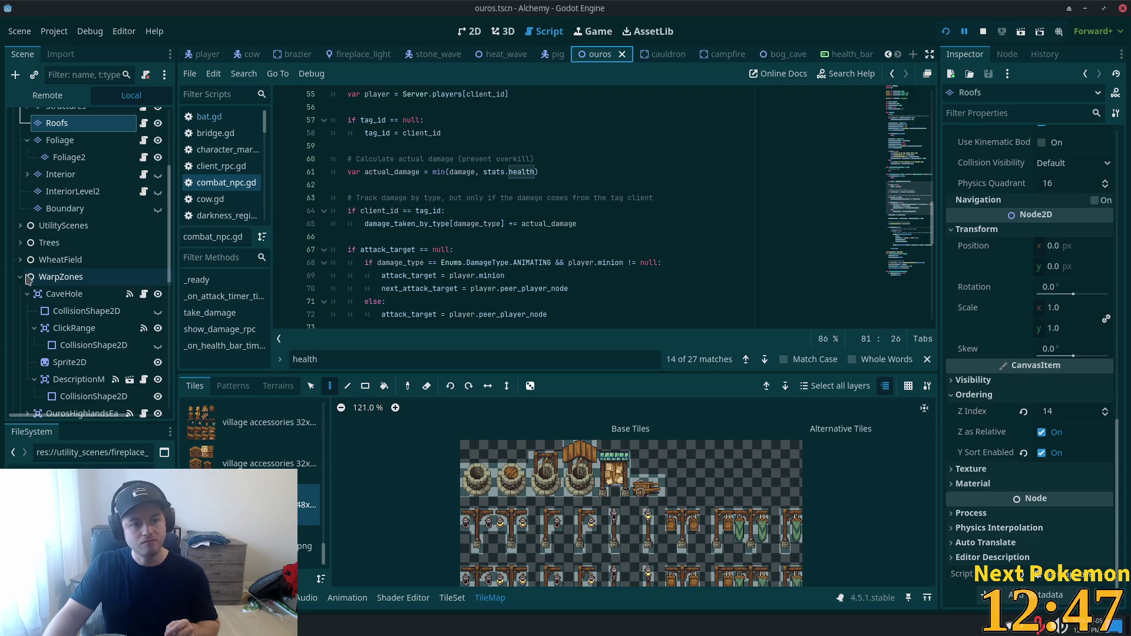
pyautogui.click(26, 277)
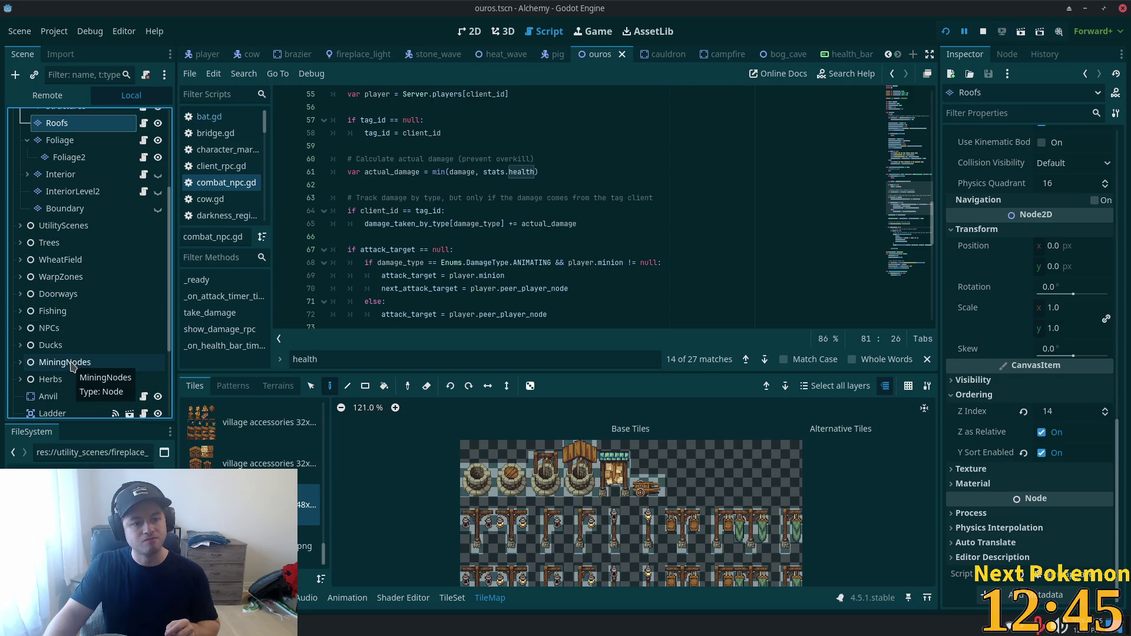
# Step: Expand the NPCs group and select the Chicken spawn node to show its properties
pyautogui.scroll(3, 82, 305)
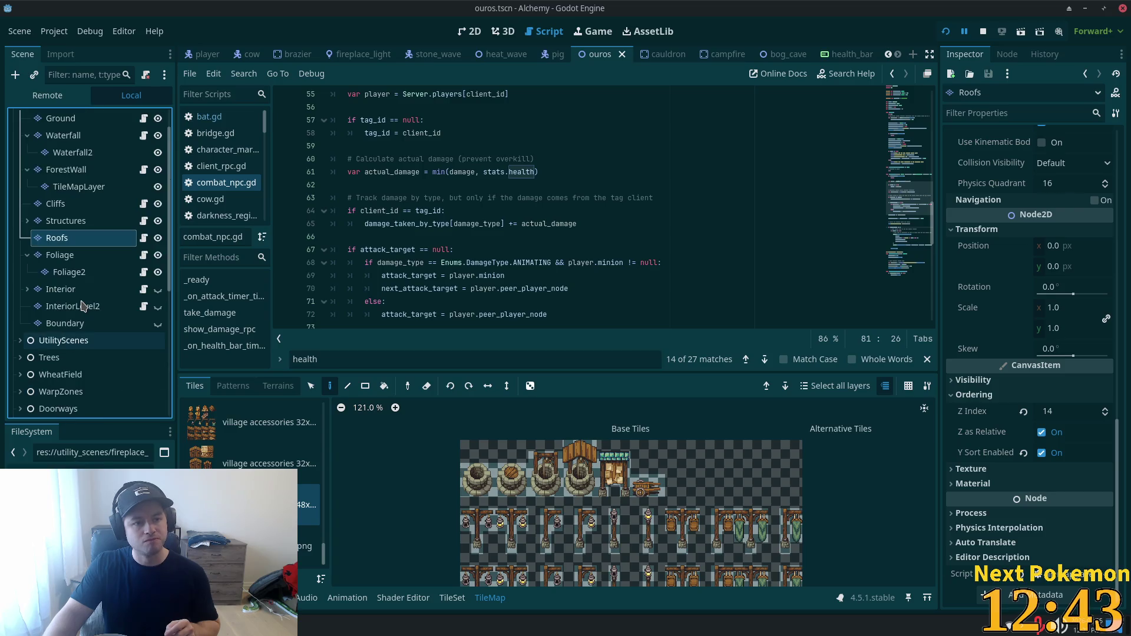
pyautogui.scroll(1, 80, 306)
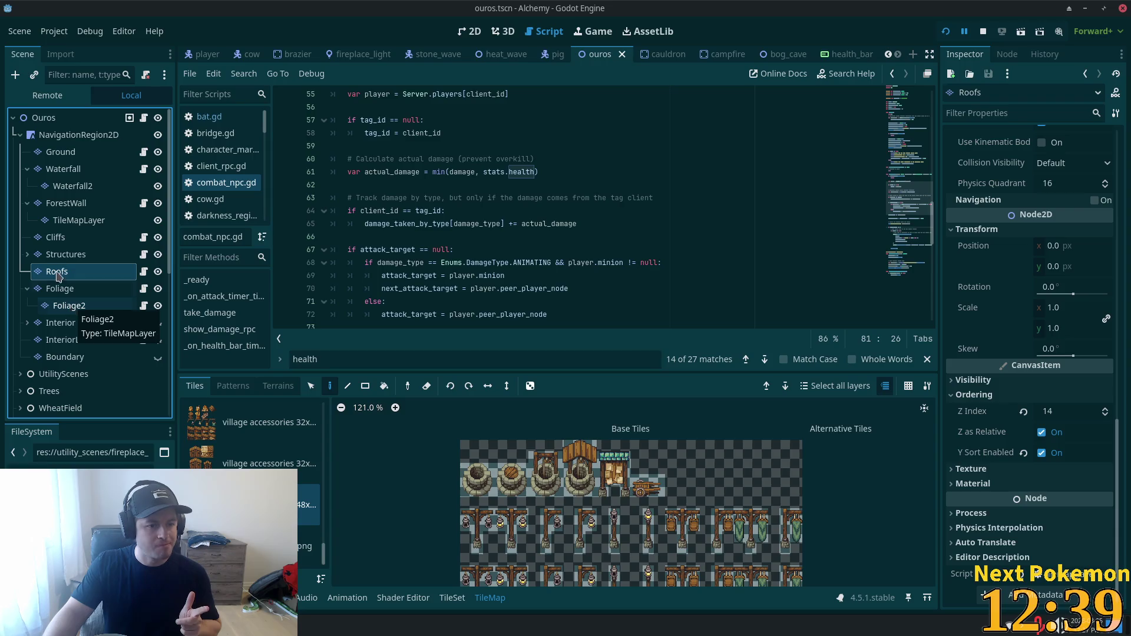
pyautogui.scroll(-3, 38, 307)
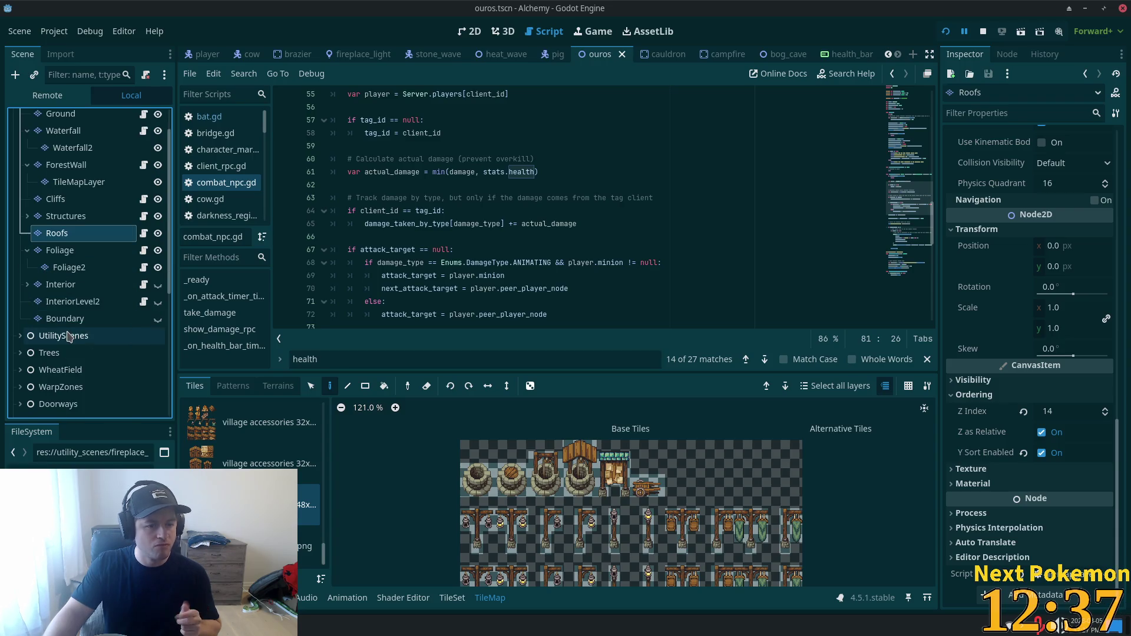
pyautogui.scroll(-4, 64, 342)
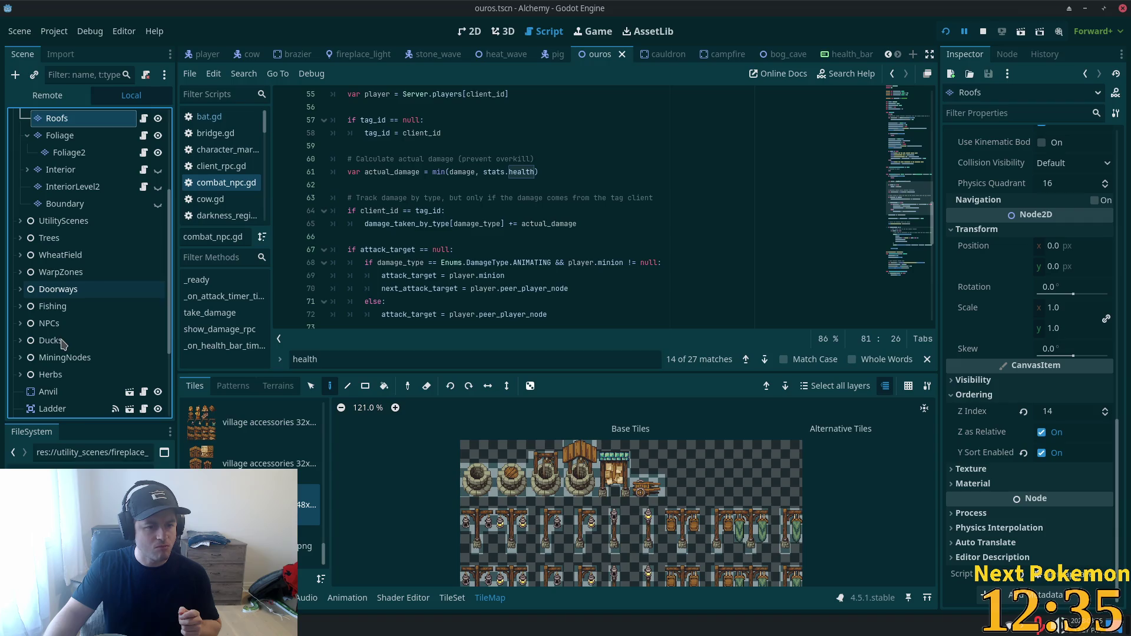
pyautogui.scroll(-1, 63, 355)
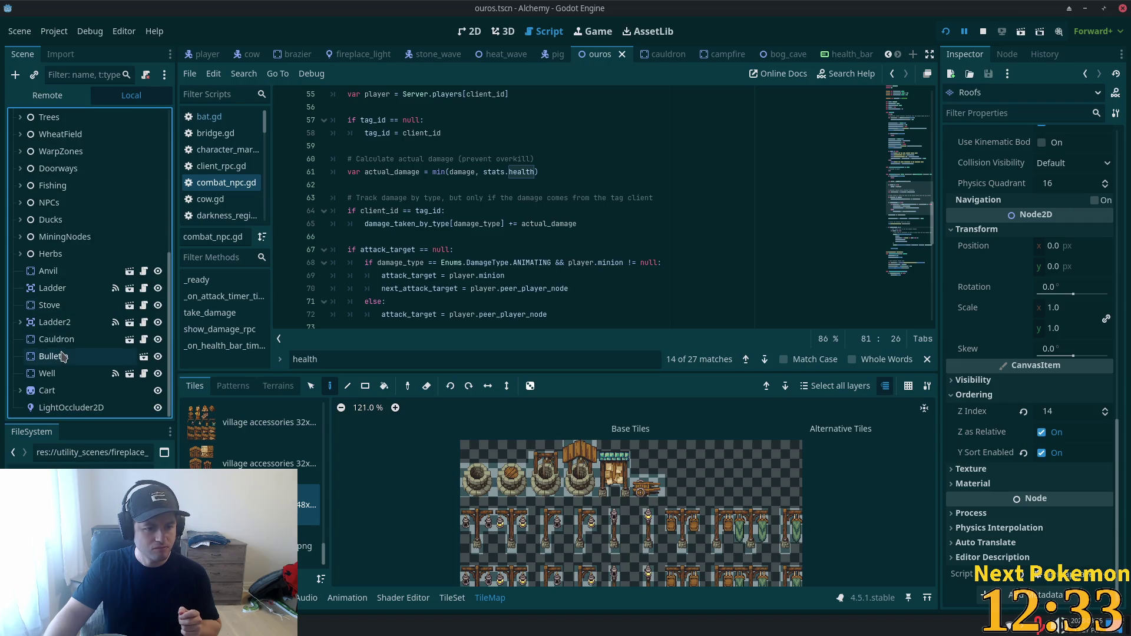
pyautogui.scroll(1, 23, 242)
pyautogui.click(21, 242)
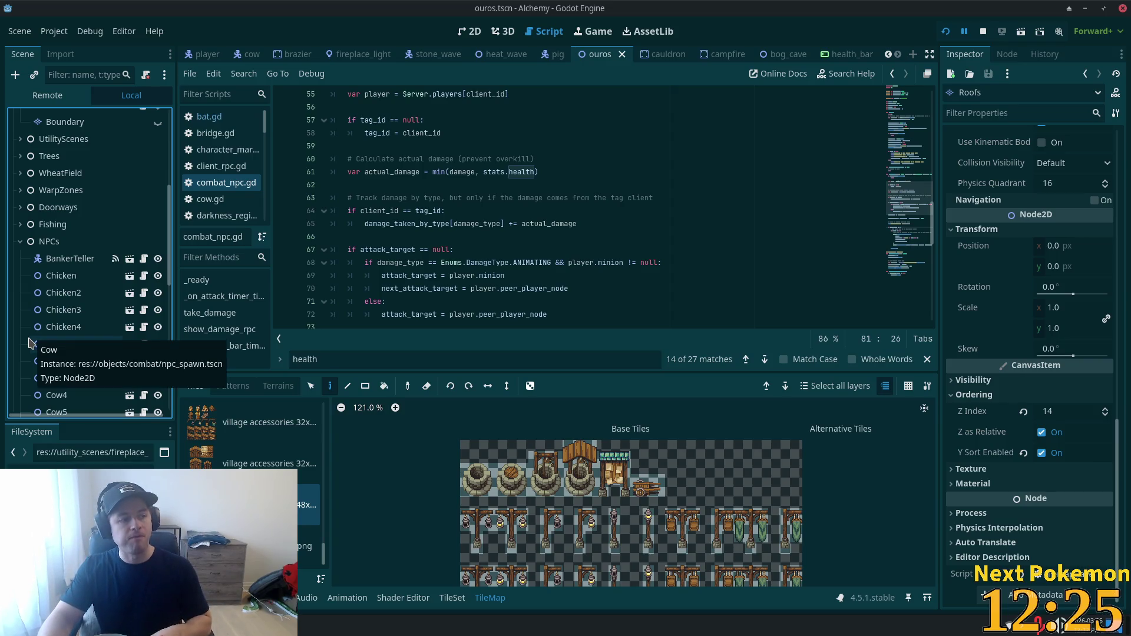
pyautogui.click(66, 279)
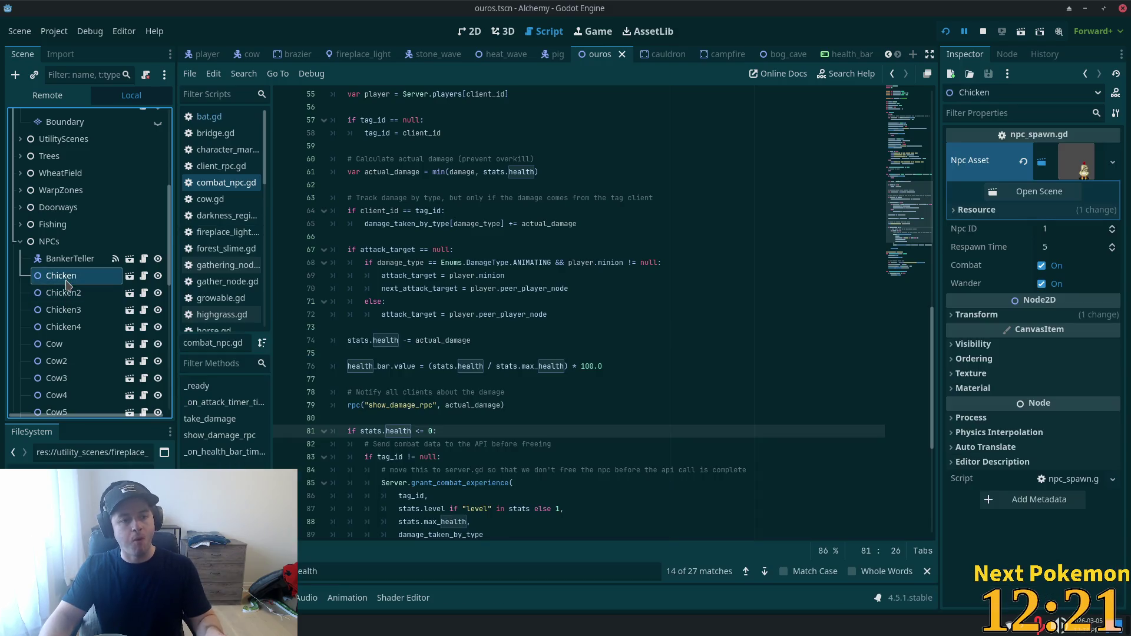
# Step: Set Npc ID 3 on Chicken through Chicken4, as listed in npcs.json, and save
pyautogui.keyDown('shift'); pyautogui.click(63, 329); pyautogui.keyUp('shift')
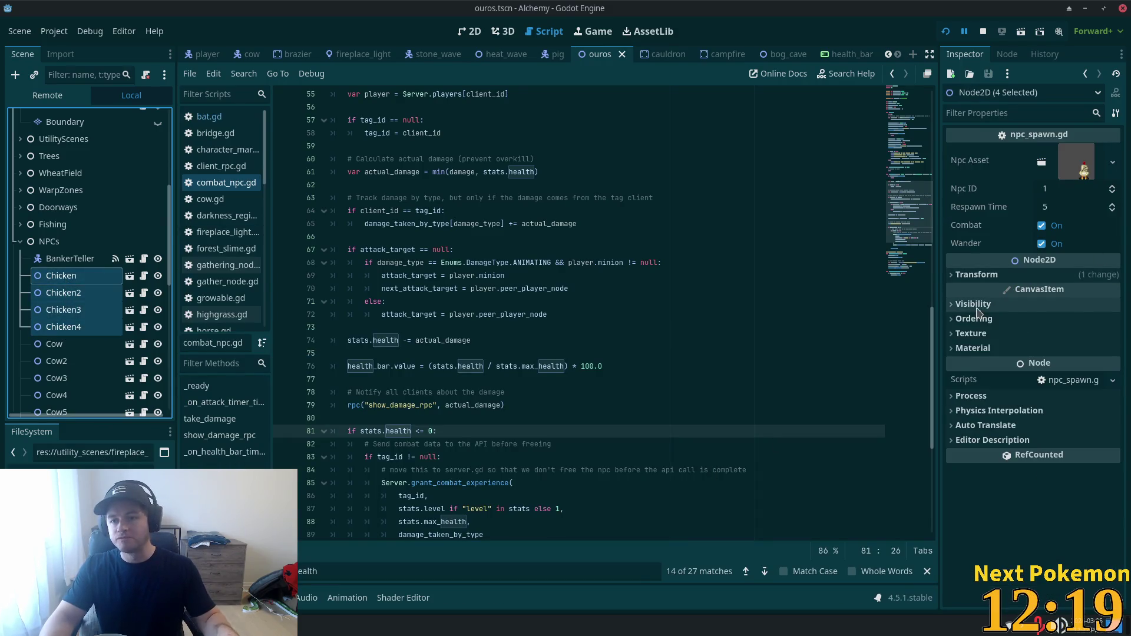
pyautogui.hotkey('alt', 'Tab')
pyautogui.hotkey('ctrl', 'f')
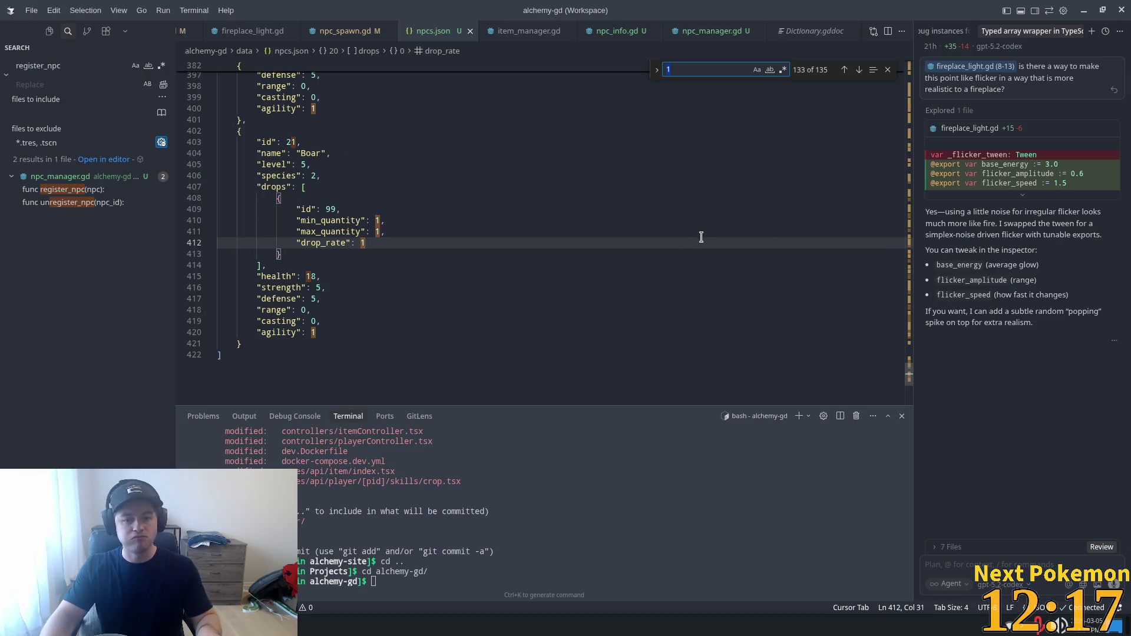
pyautogui.write('chicke')
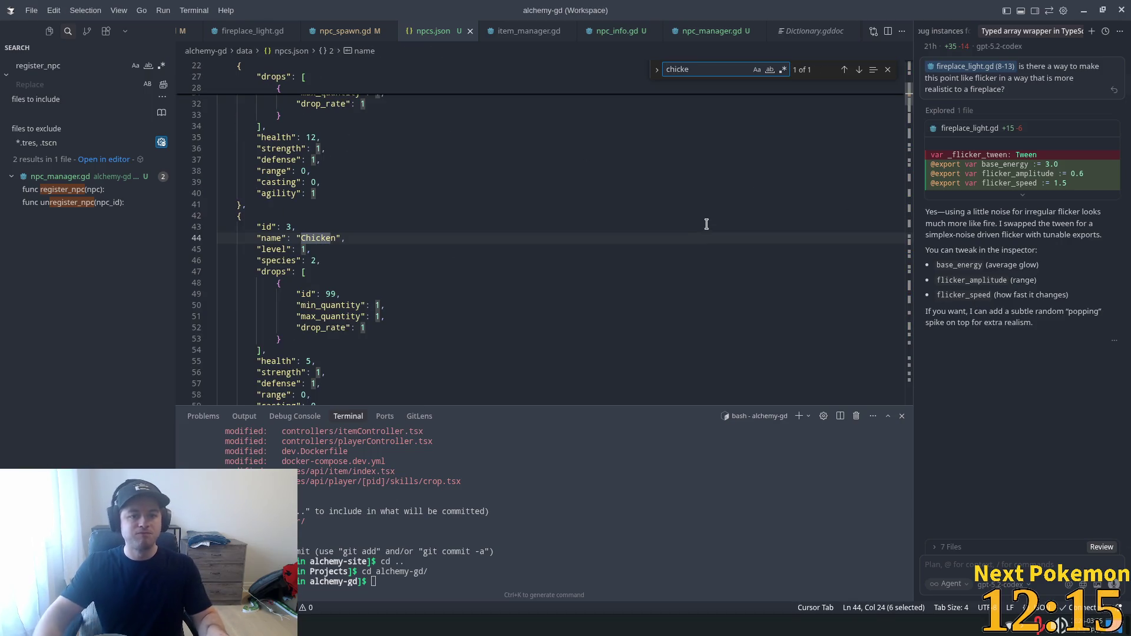
pyautogui.hotkey('alt', 'Tab')
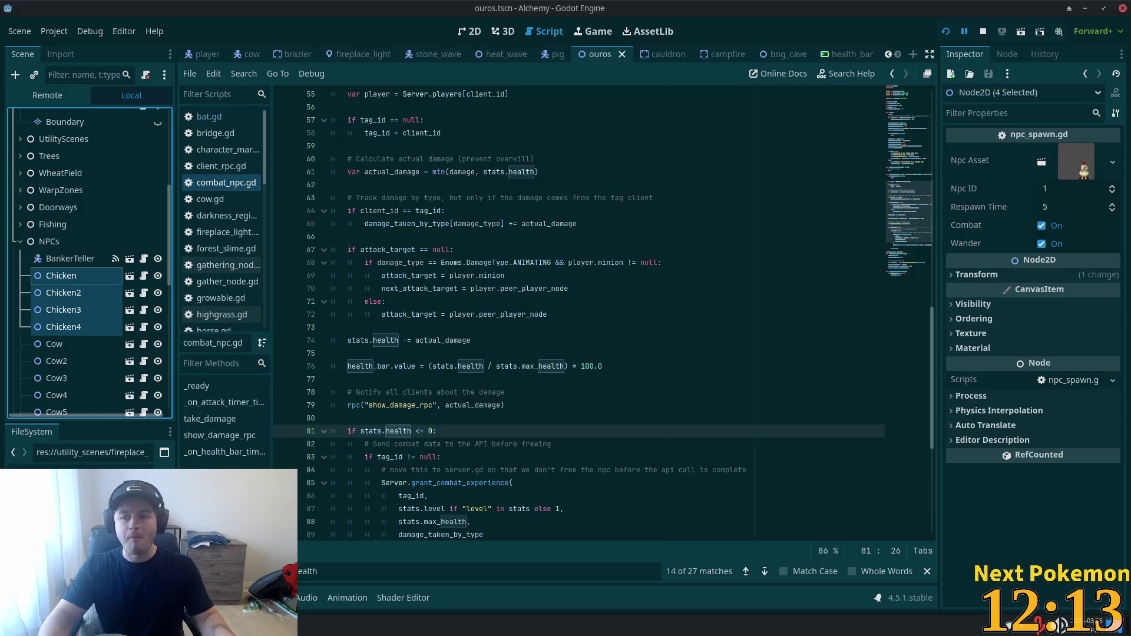
pyautogui.click(1061, 189)
pyautogui.write('3')
pyautogui.press('Tab')
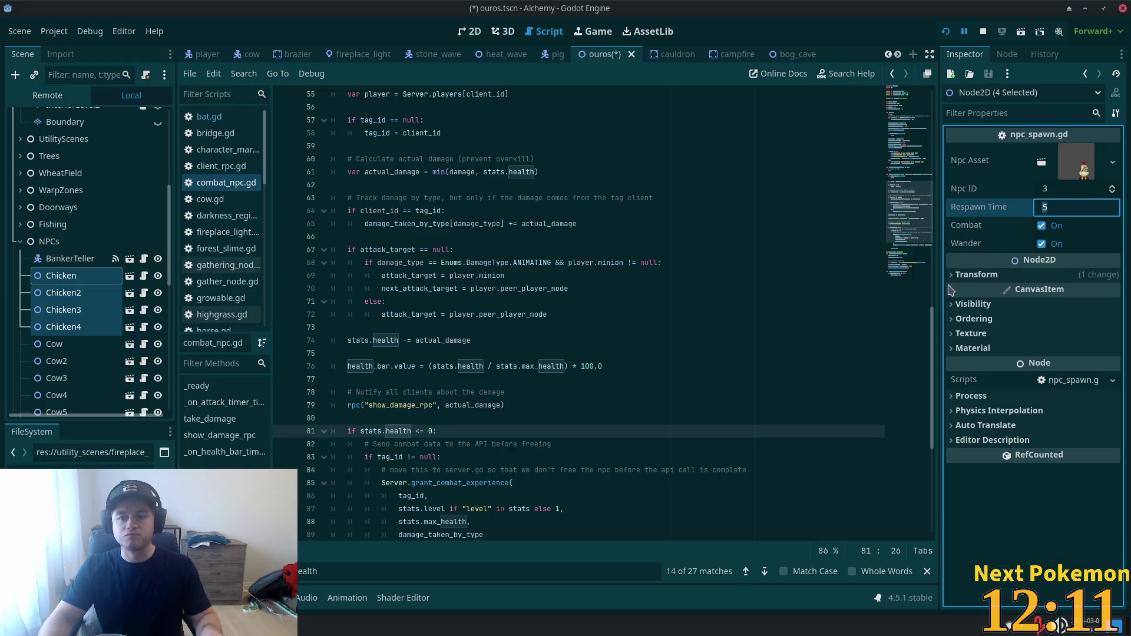
pyautogui.hotkey('ctrl', 's')
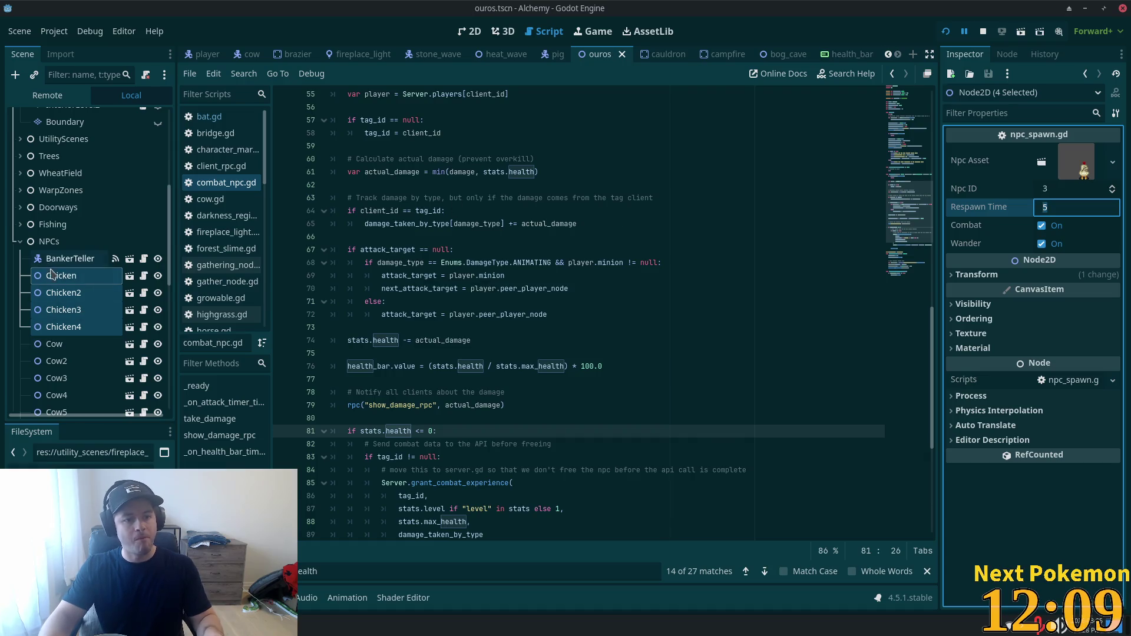
# Step: Select Cow through Cow7, look up the Cow entry in npcs.json, and save the scene
pyautogui.click(54, 344)
pyautogui.scroll(-3, 65, 353)
pyautogui.keyDown('shift'); pyautogui.click(70, 335); pyautogui.keyUp('shift')
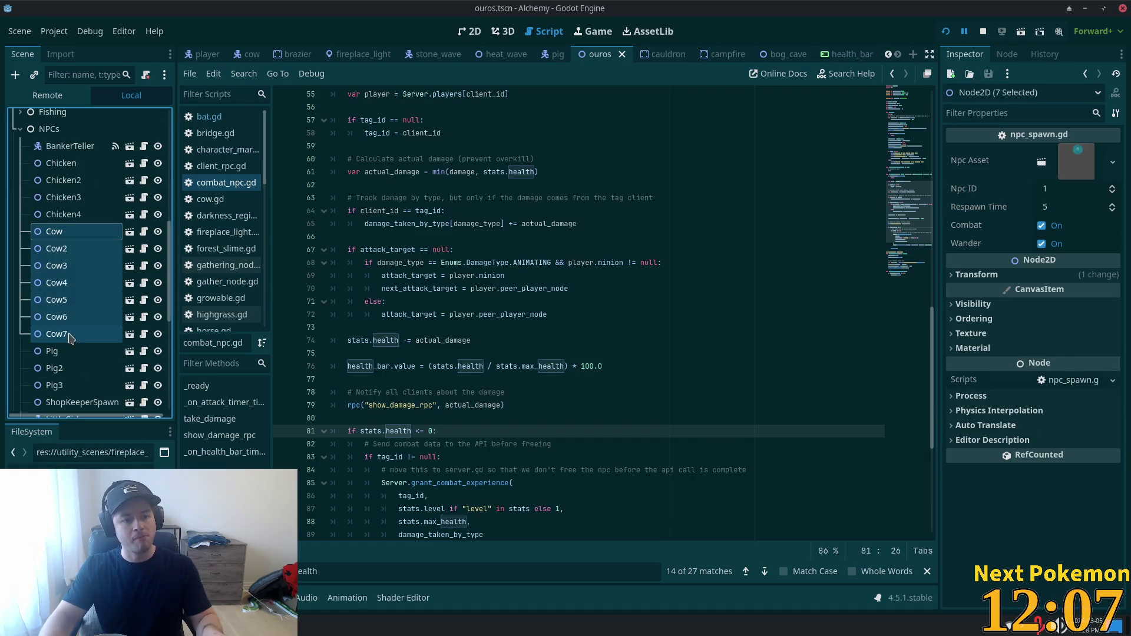
pyautogui.hotkey('alt', 'Tab')
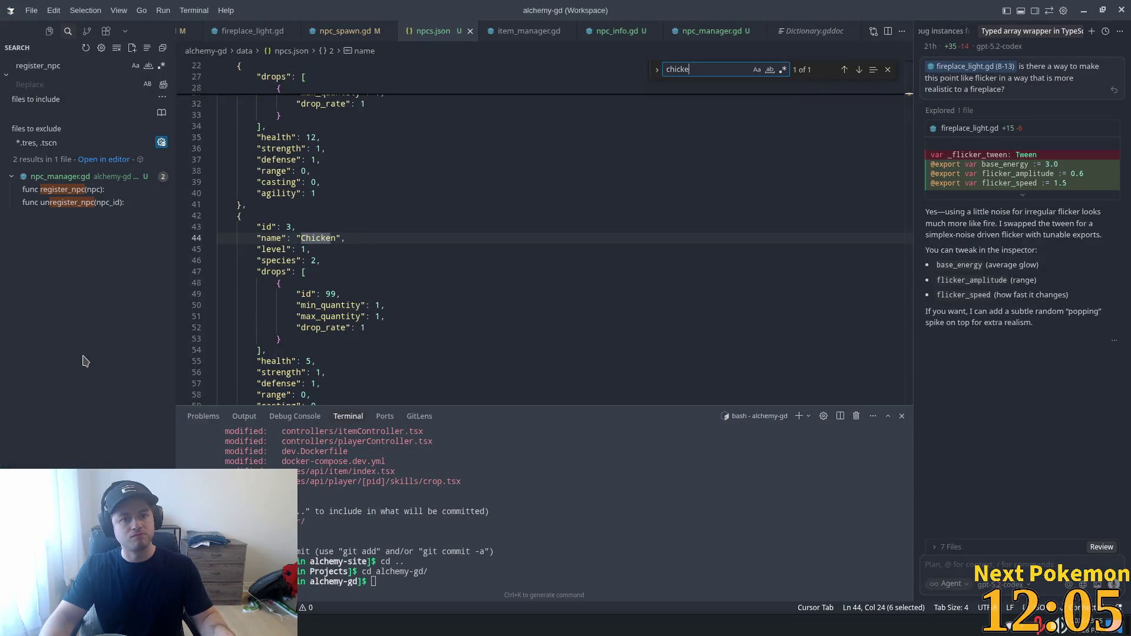
pyautogui.click(689, 210)
pyautogui.hotkey('ctrl', 'f')
pyautogui.write('cow')
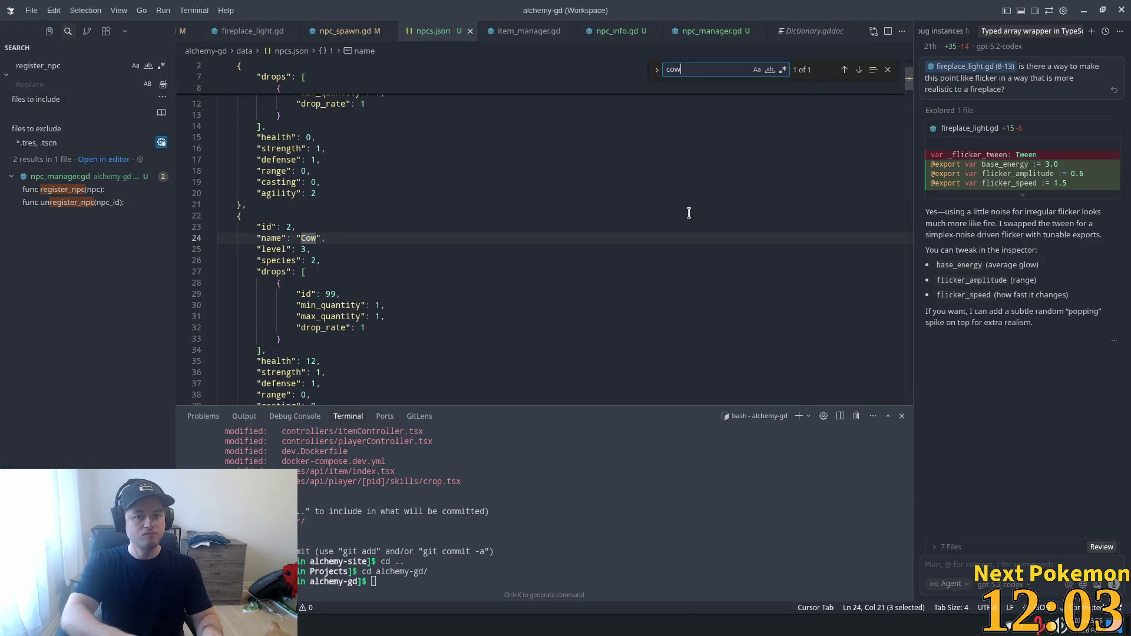
pyautogui.hotkey('alt', 'Tab')
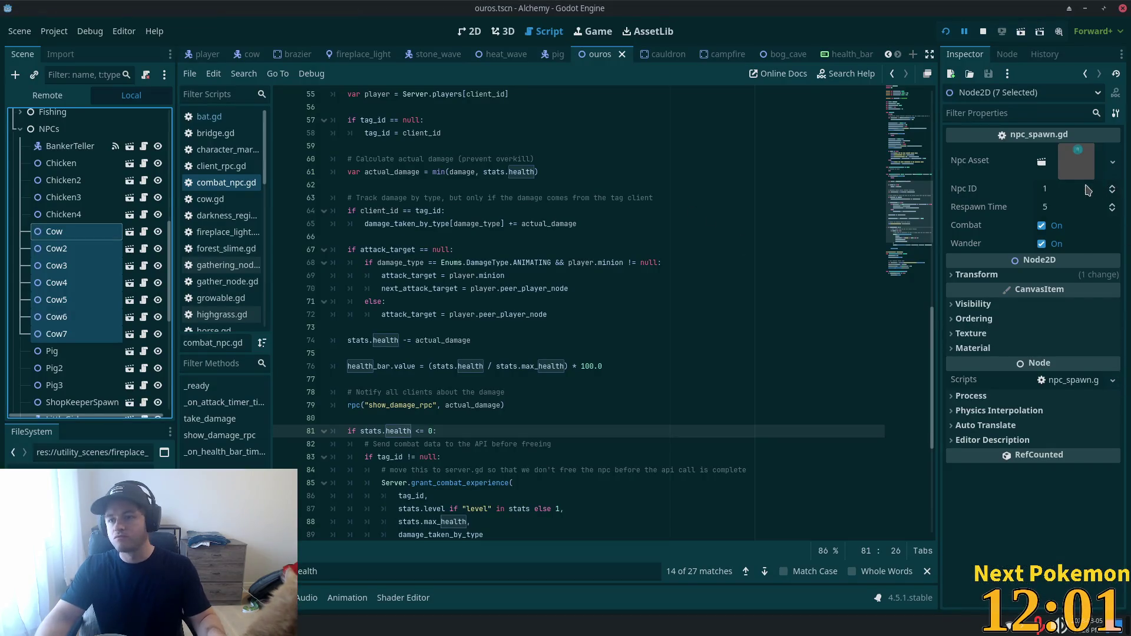
pyautogui.click(1078, 206)
pyautogui.hotkey('ctrl', 's')
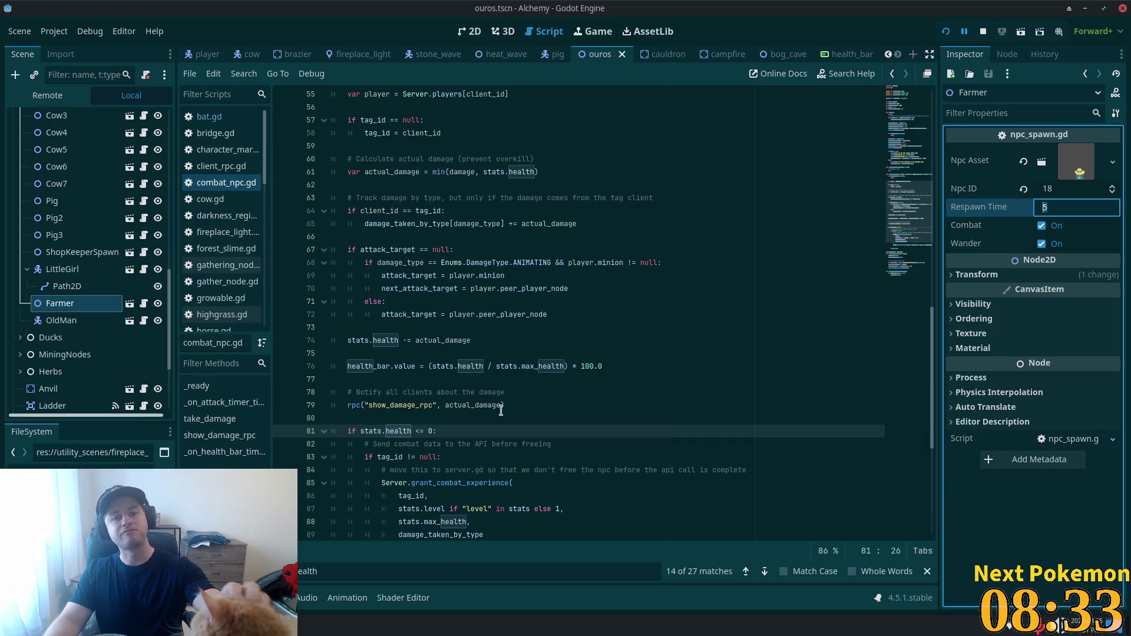
# Step: Close the ouros scene tab, leaving the pig scene open
pyautogui.click(622, 54)
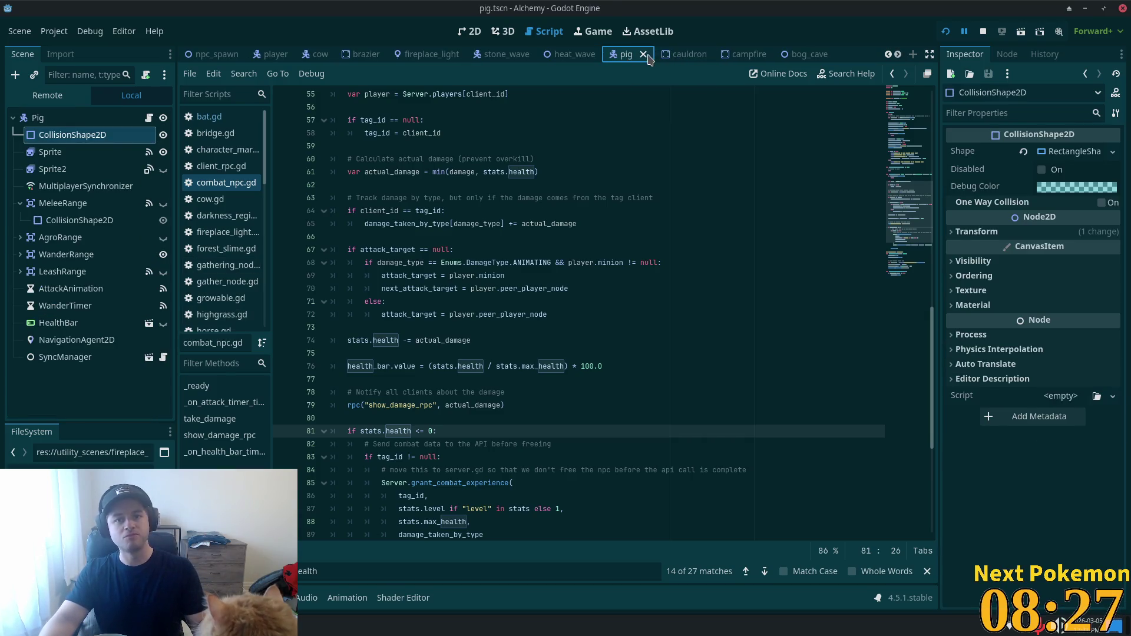
# Step: Close the pig, heat_wave, stone_wave, fireplace_light, brazier, cow, player, npc_spawn and horse scene tabs
pyautogui.click(644, 54)
pyautogui.click(607, 55)
pyautogui.click(540, 55)
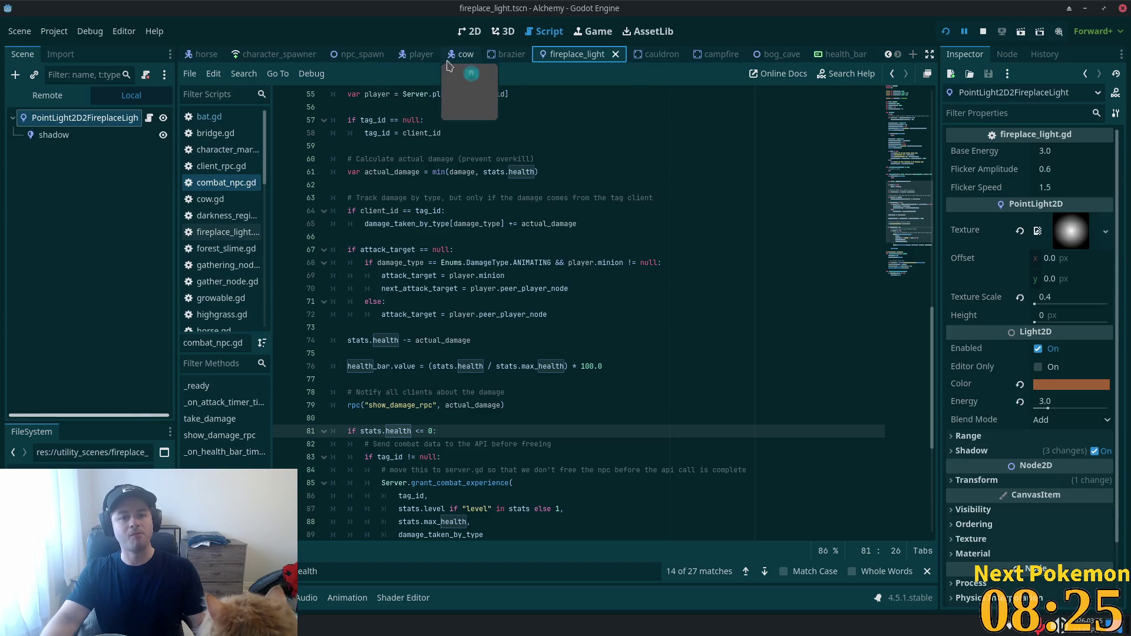
pyautogui.click(617, 54)
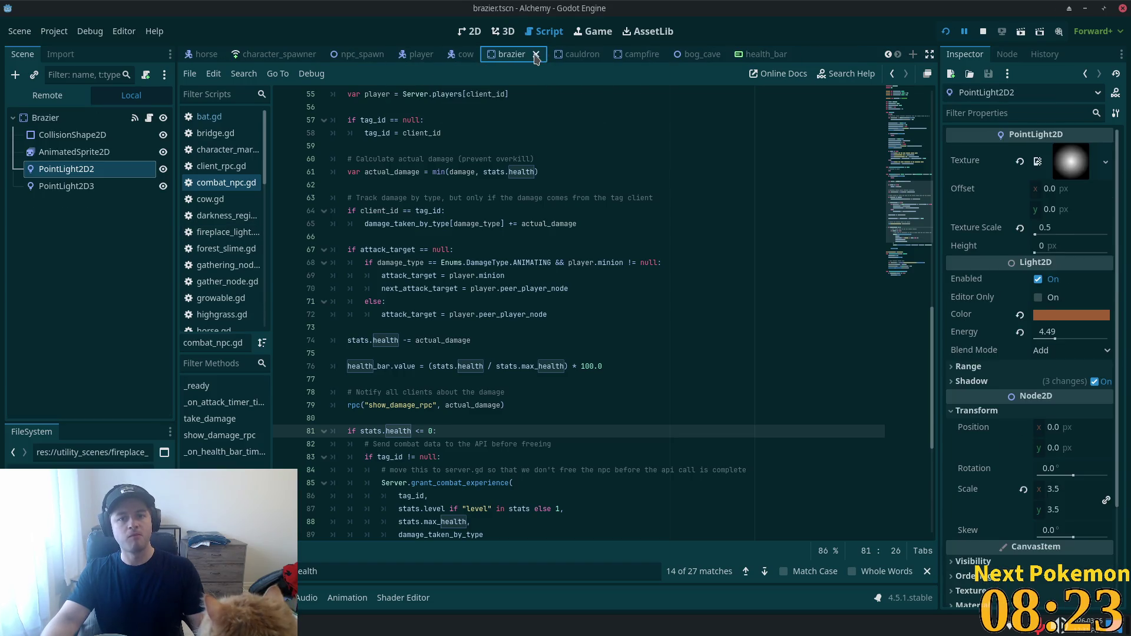
pyautogui.click(537, 54)
pyautogui.click(588, 55)
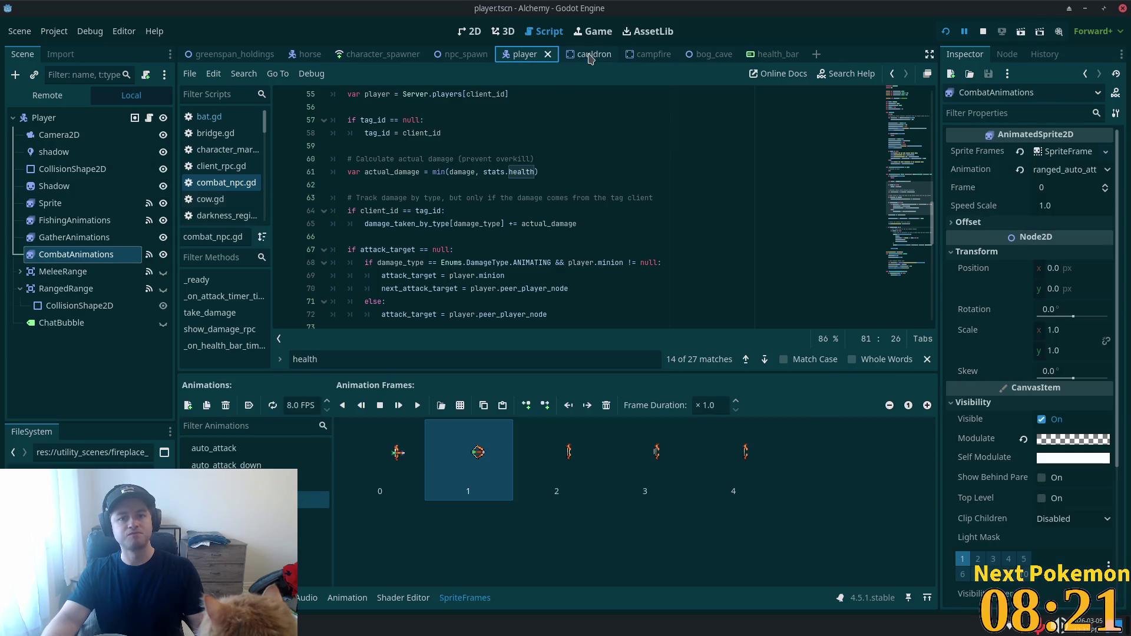
pyautogui.click(548, 54)
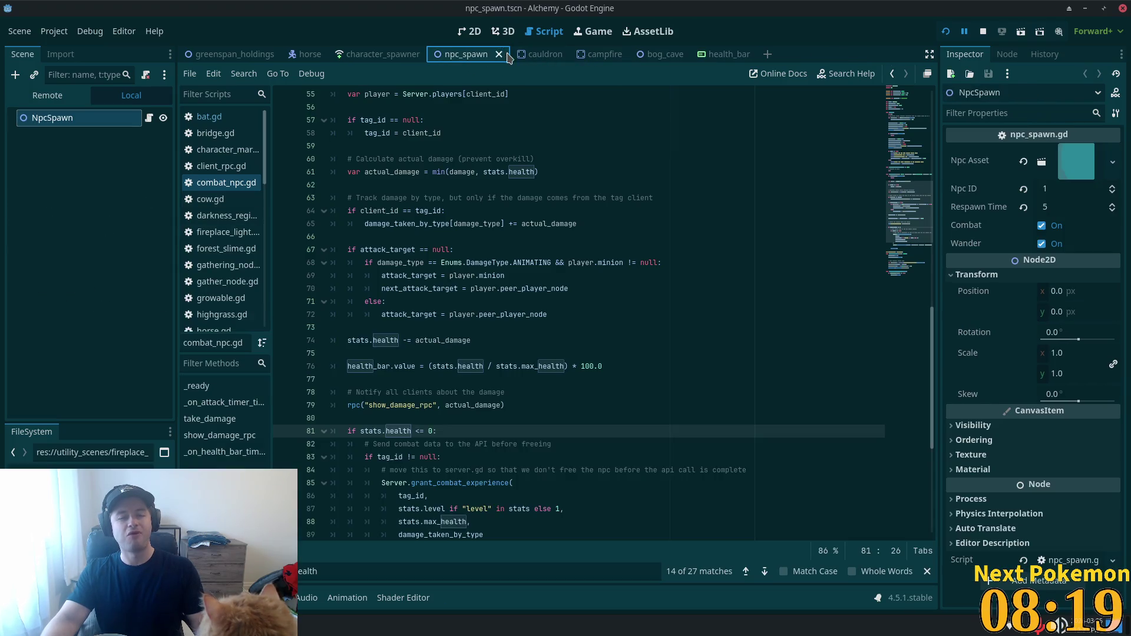
pyautogui.click(500, 55)
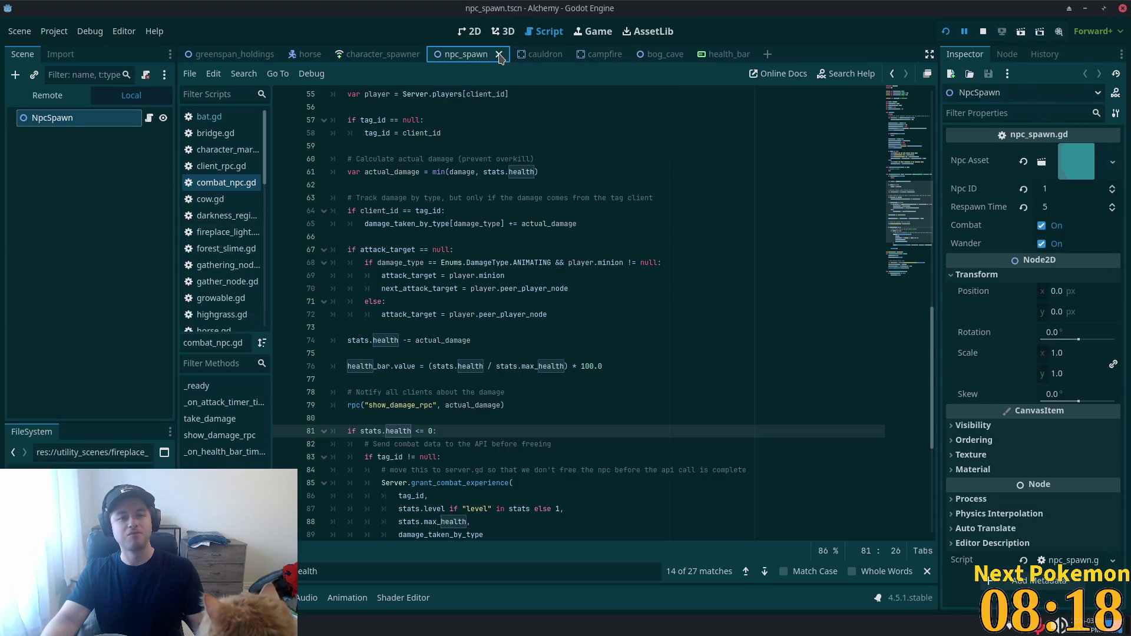
pyautogui.click(310, 54)
pyautogui.click(331, 54)
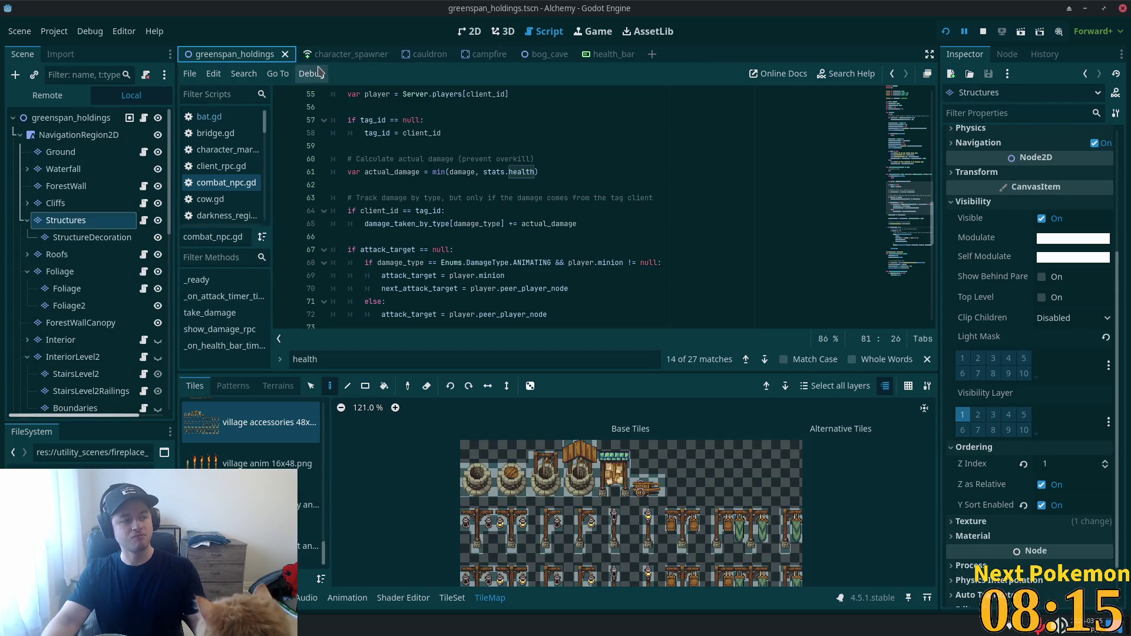
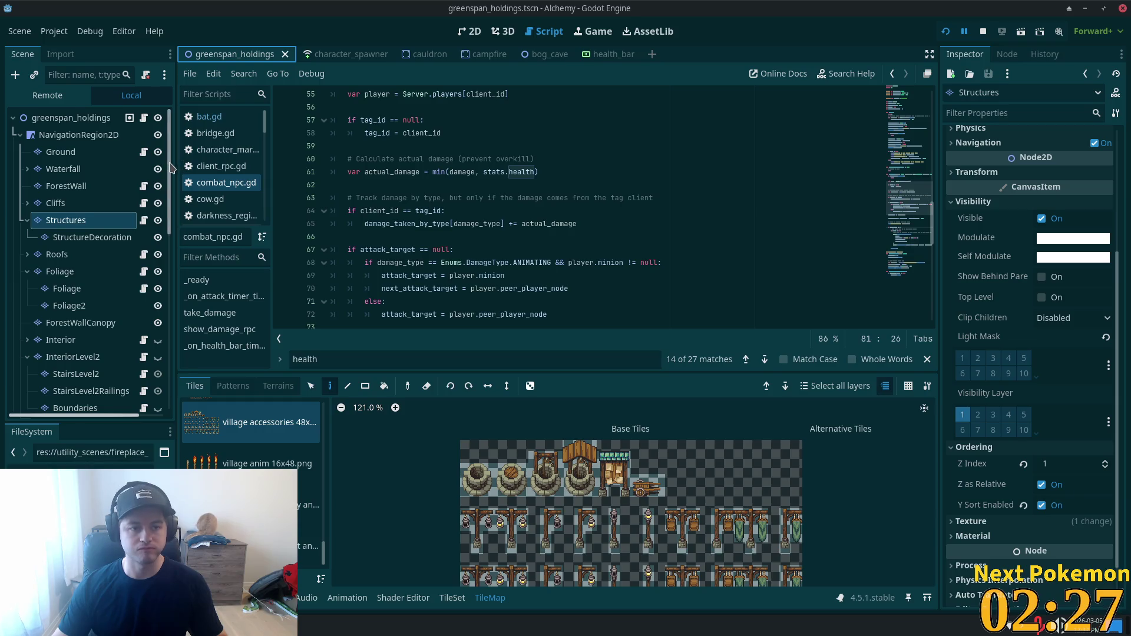
# Step: Scroll the Scene dock, dismiss the volume popup, and close combat_npc.gd's health search bar
pyautogui.moveTo(170, 168); pyautogui.dragTo(171, 345)
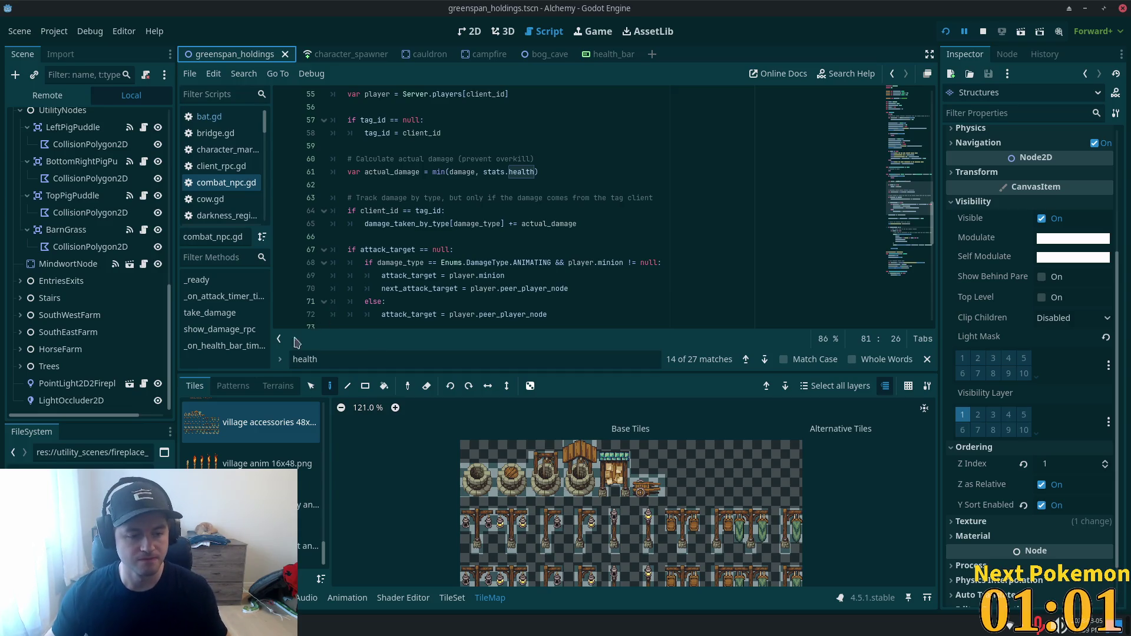
pyautogui.click(1052, 624)
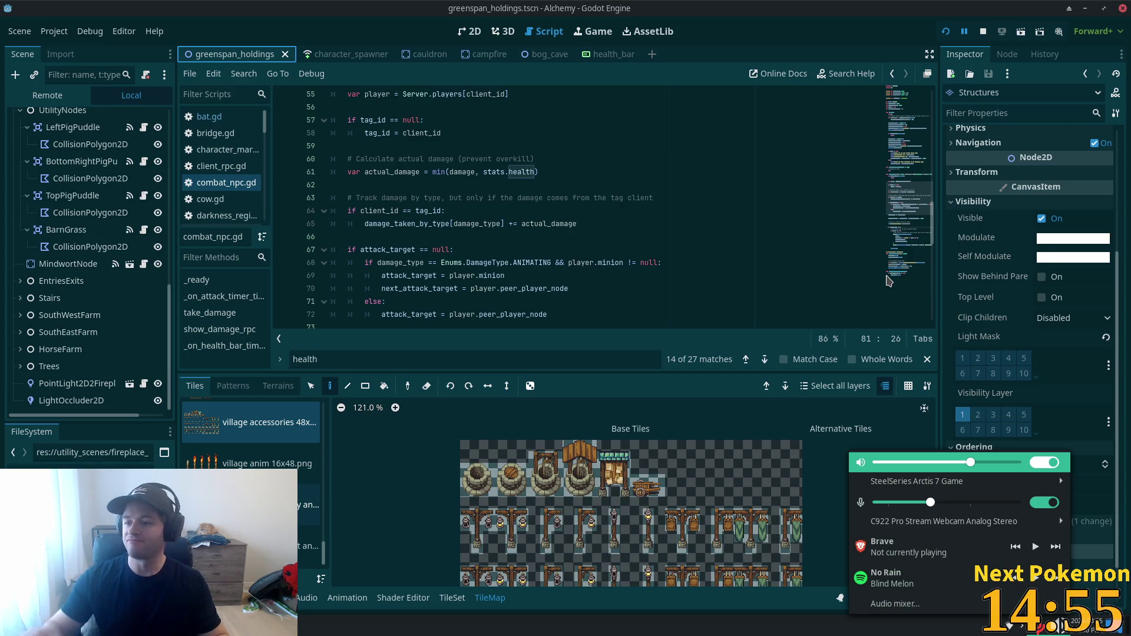
pyautogui.press('Escape')
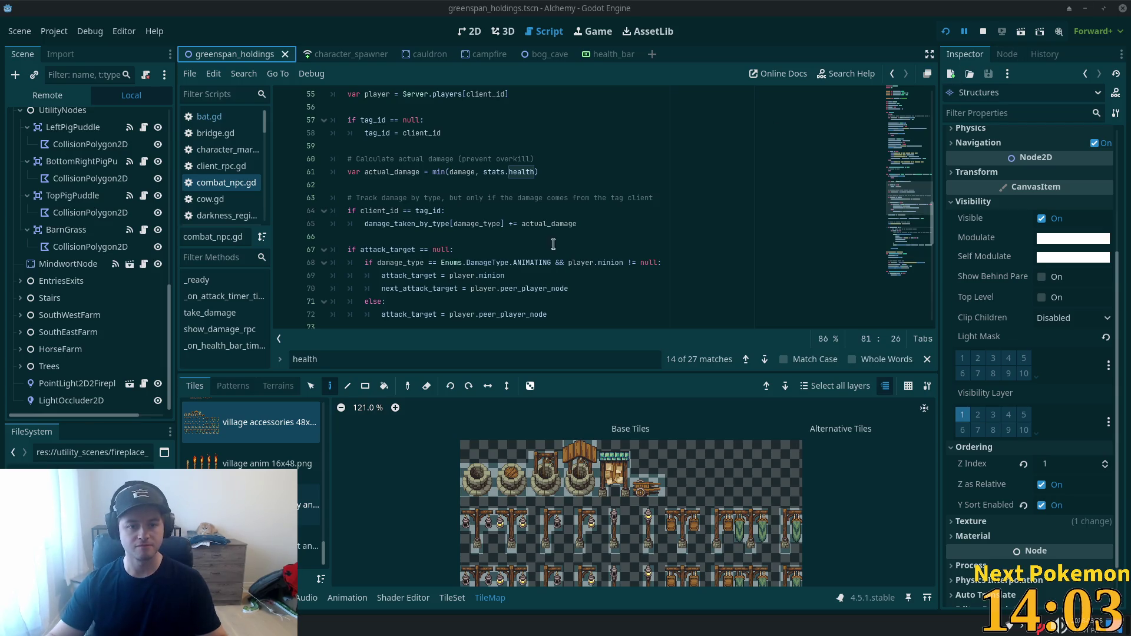
pyautogui.click(472, 361)
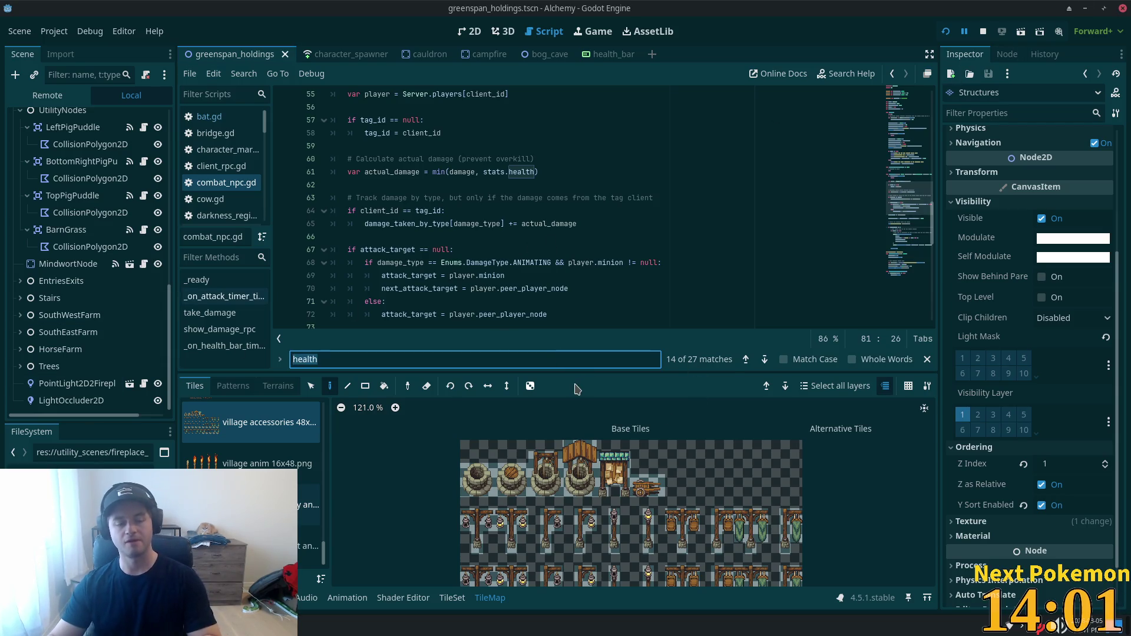
pyautogui.click(927, 360)
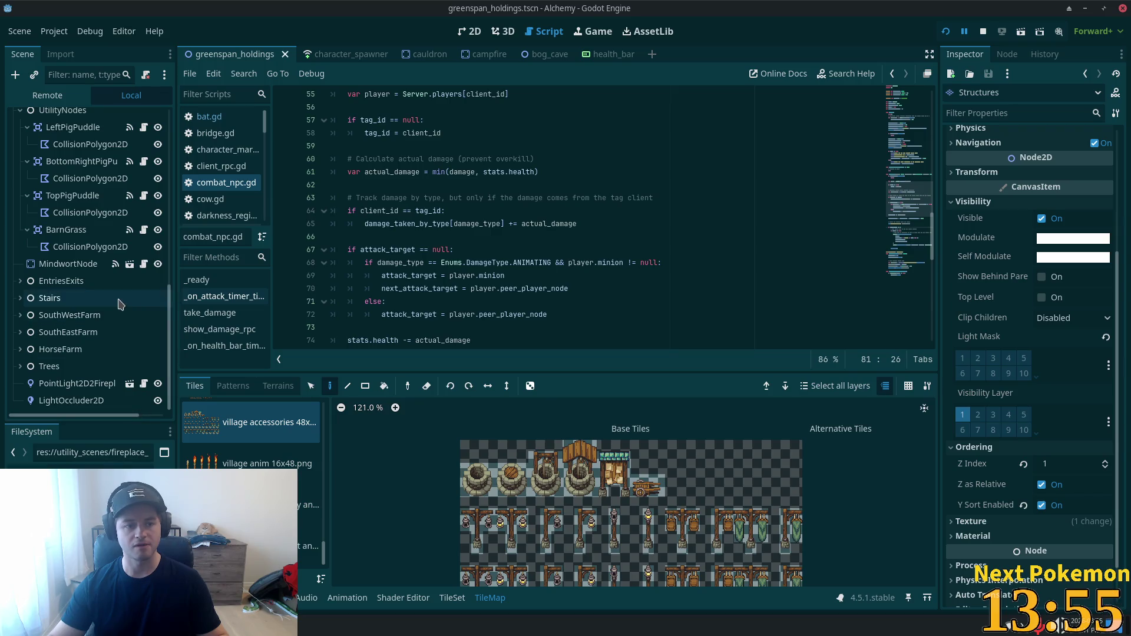
# Step: Expand HorseFarm and select NpcSpawnHorse through NpcSpawnHorse7
pyautogui.click(94, 351)
pyautogui.click(20, 350)
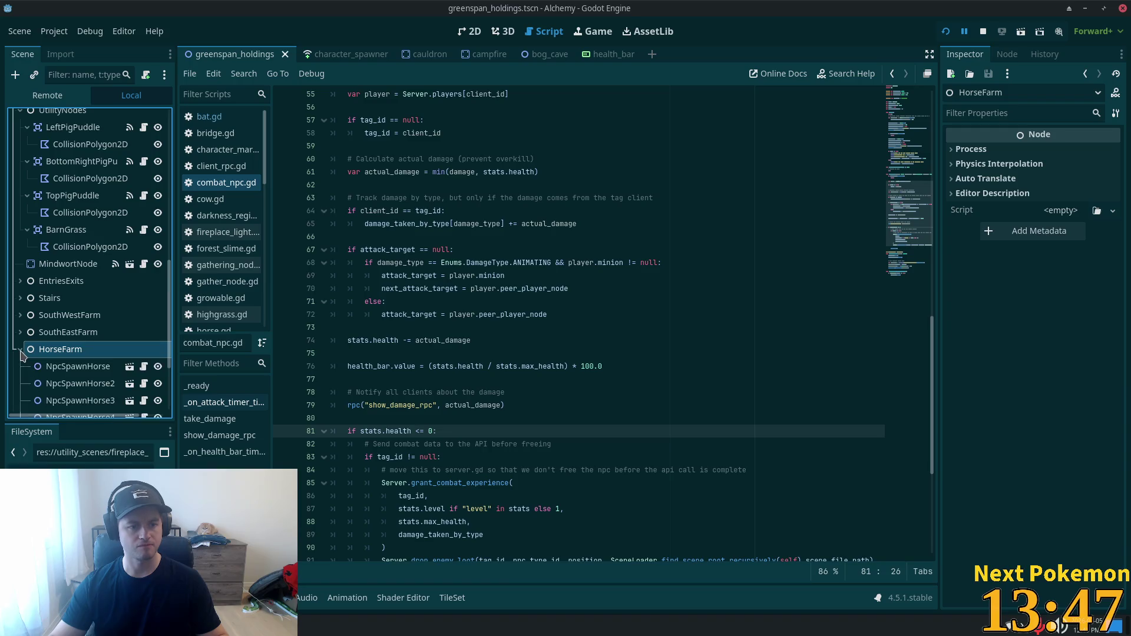
pyautogui.scroll(-2, 82, 356)
pyautogui.click(80, 247)
pyautogui.keyDown('shift'); pyautogui.click(80, 349); pyautogui.keyUp('shift')
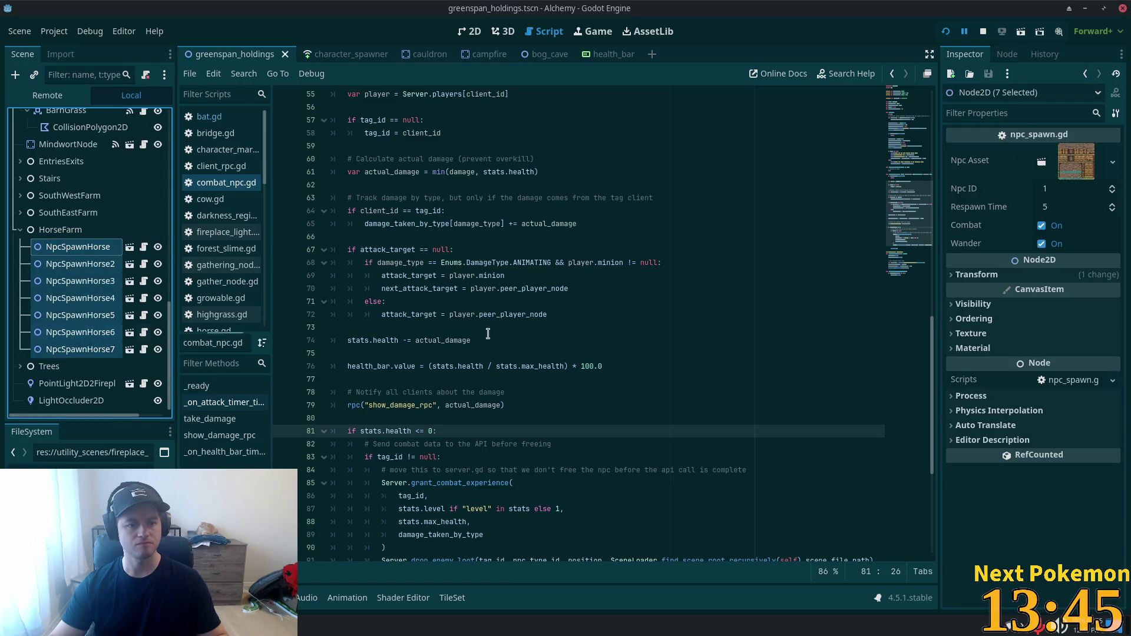
# Step: Check Horse's id in npcs.json, set the horses' Npc ID to 19, and save
pyautogui.hotkey('alt', 'Tab')
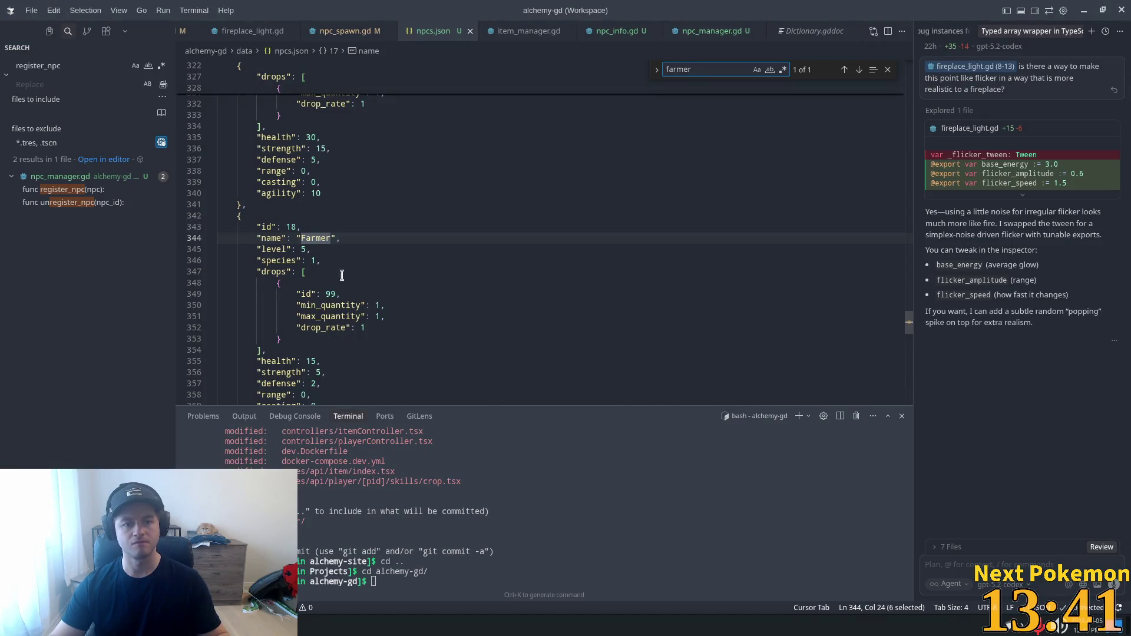
pyautogui.scroll(-4, 477, 271)
pyautogui.scroll(-4, 477, 271)
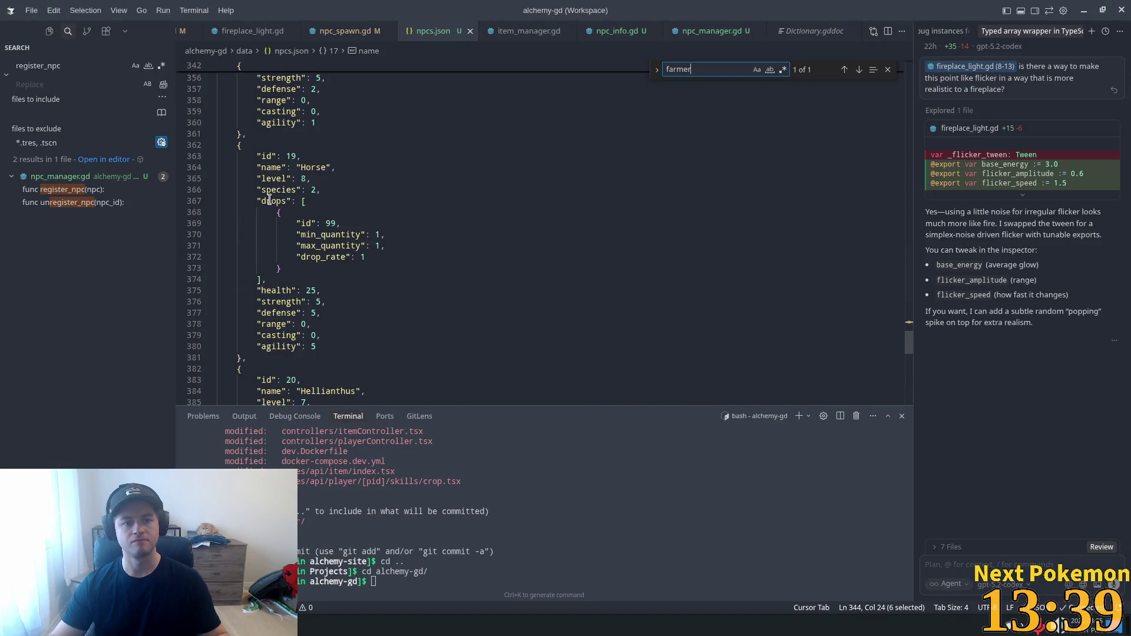
pyautogui.hotkey('alt', 'Tab')
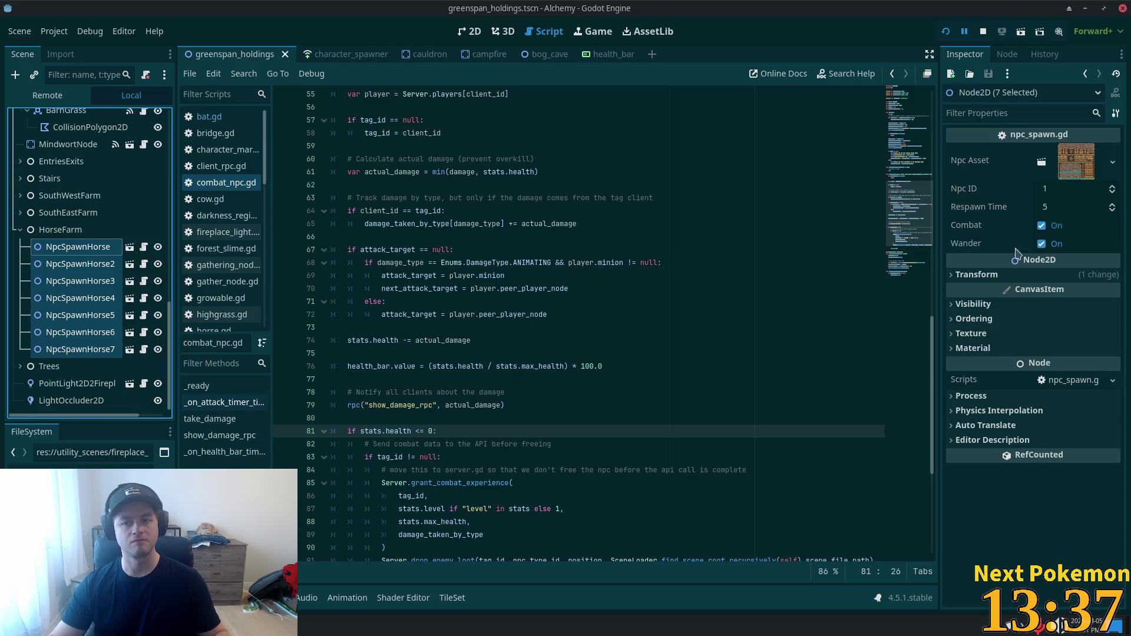
pyautogui.click(1078, 189)
pyautogui.write('1')
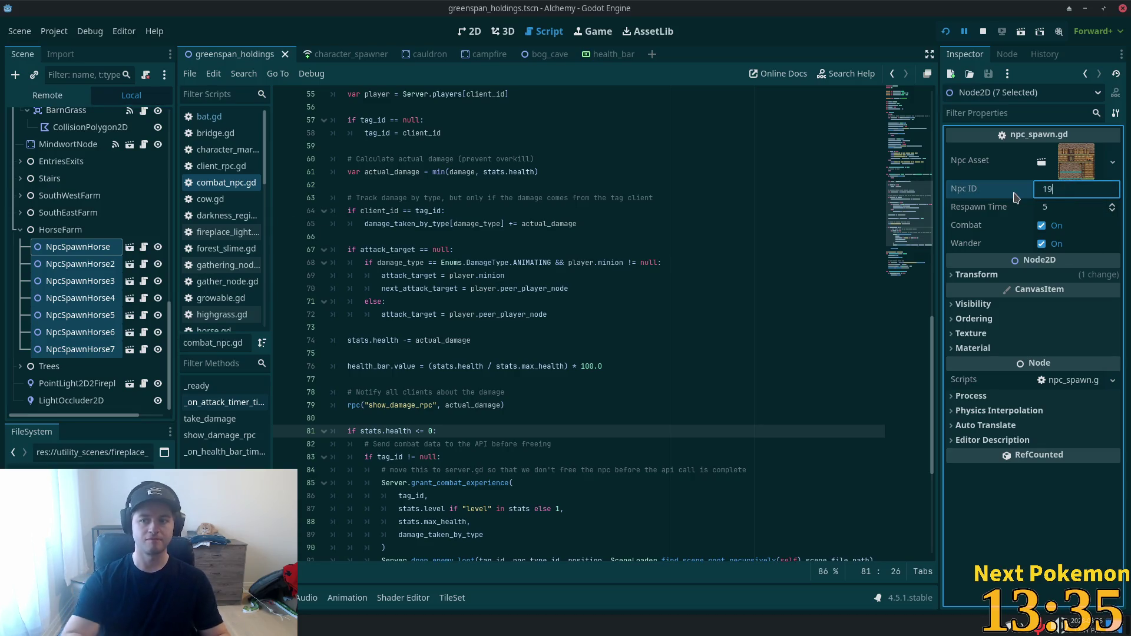
pyautogui.write('9')
pyautogui.press('Tab')
pyautogui.hotkey('ctrl', 's')
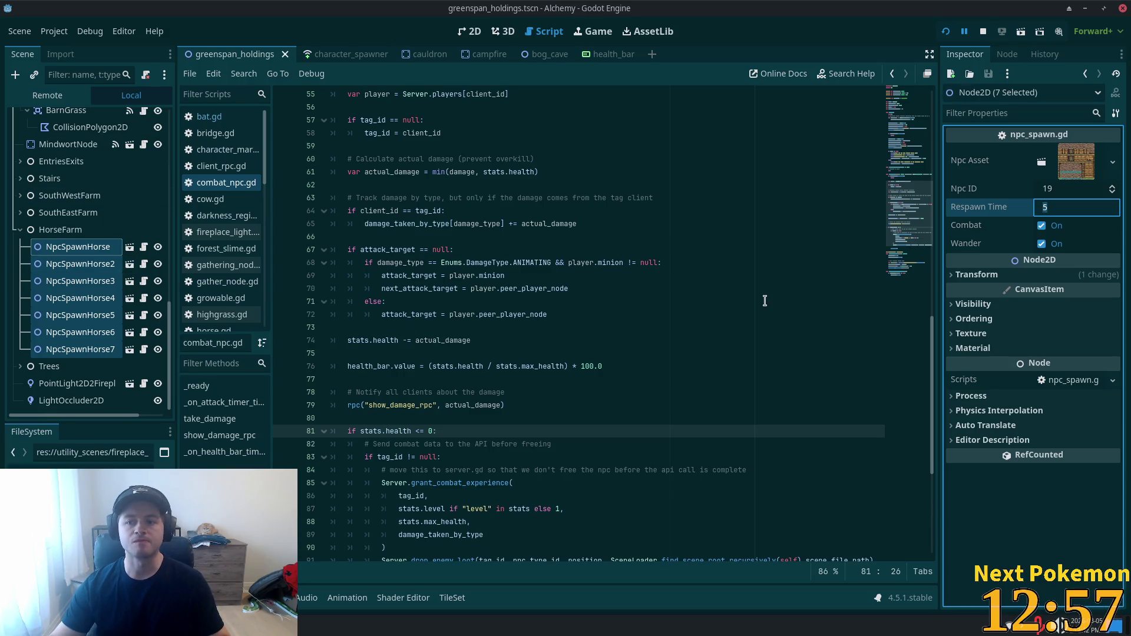
# Step: Open SouthEastFarmLivestock's Cow group and set all six NpcSpawnCow nodes to Npc ID 2
pyautogui.click(20, 231)
pyautogui.click(21, 333)
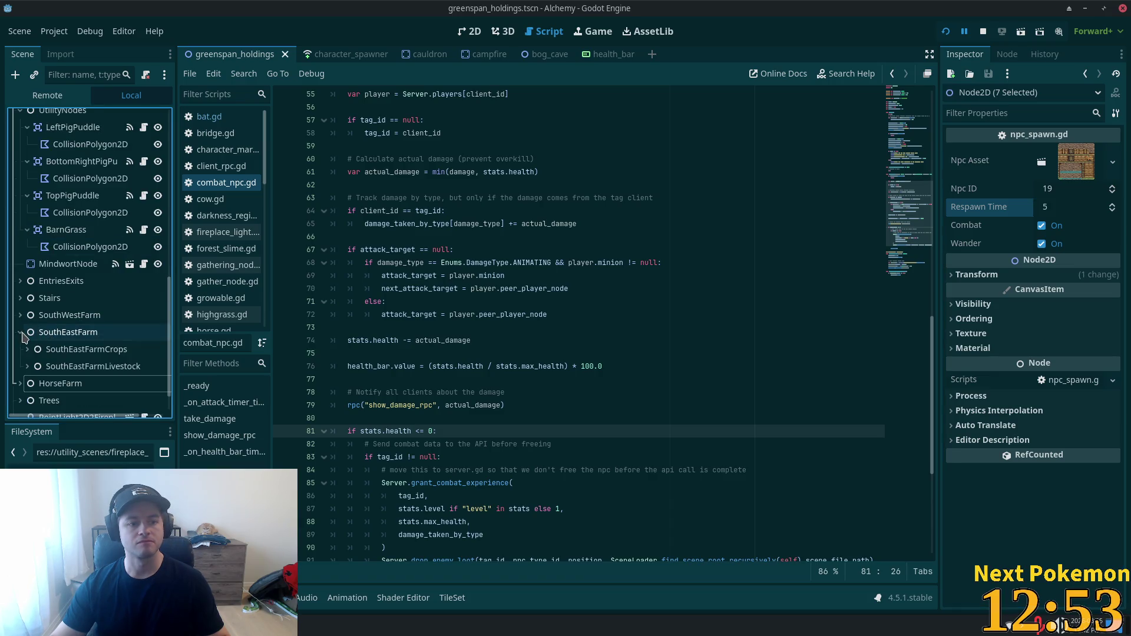
pyautogui.click(28, 367)
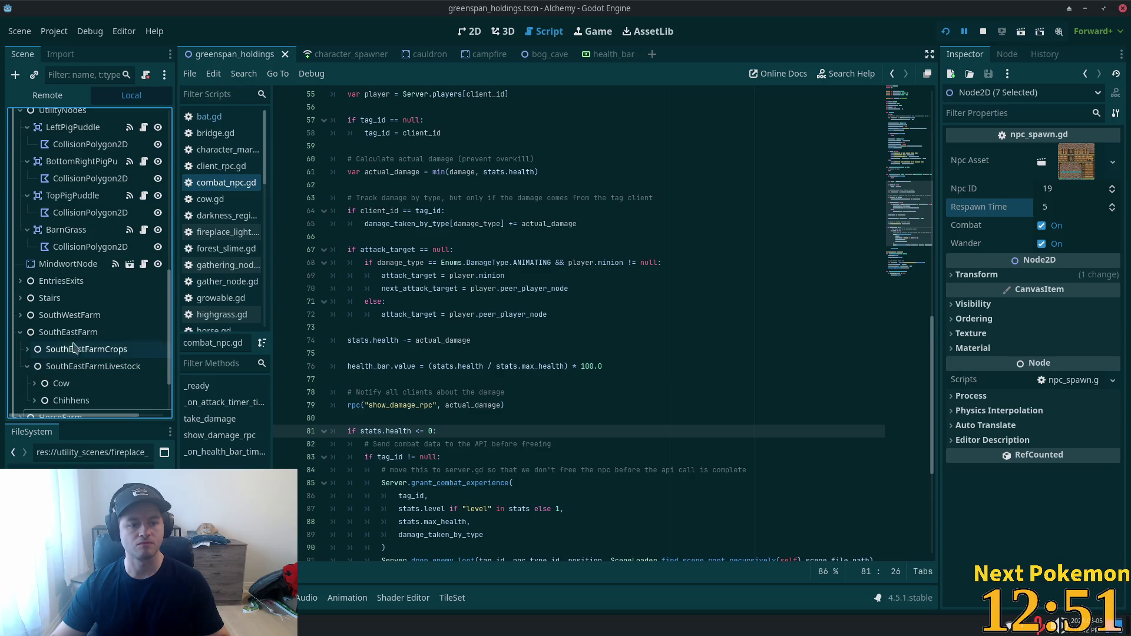
pyautogui.scroll(-3, 35, 330)
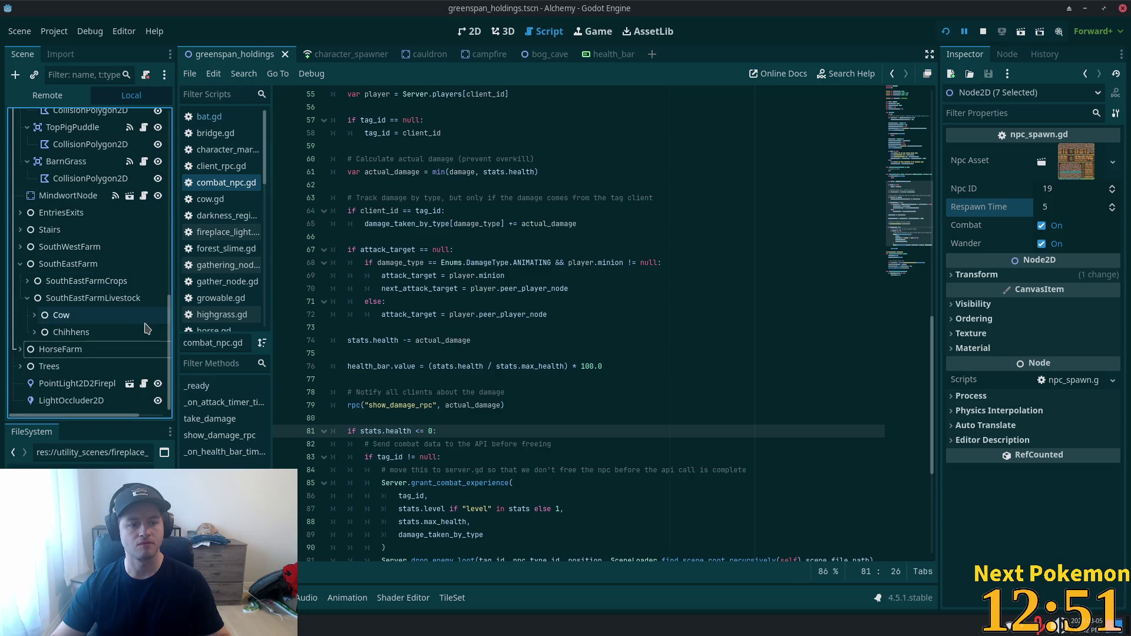
pyautogui.click(35, 315)
pyautogui.click(91, 332)
pyautogui.scroll(-5, 93, 327)
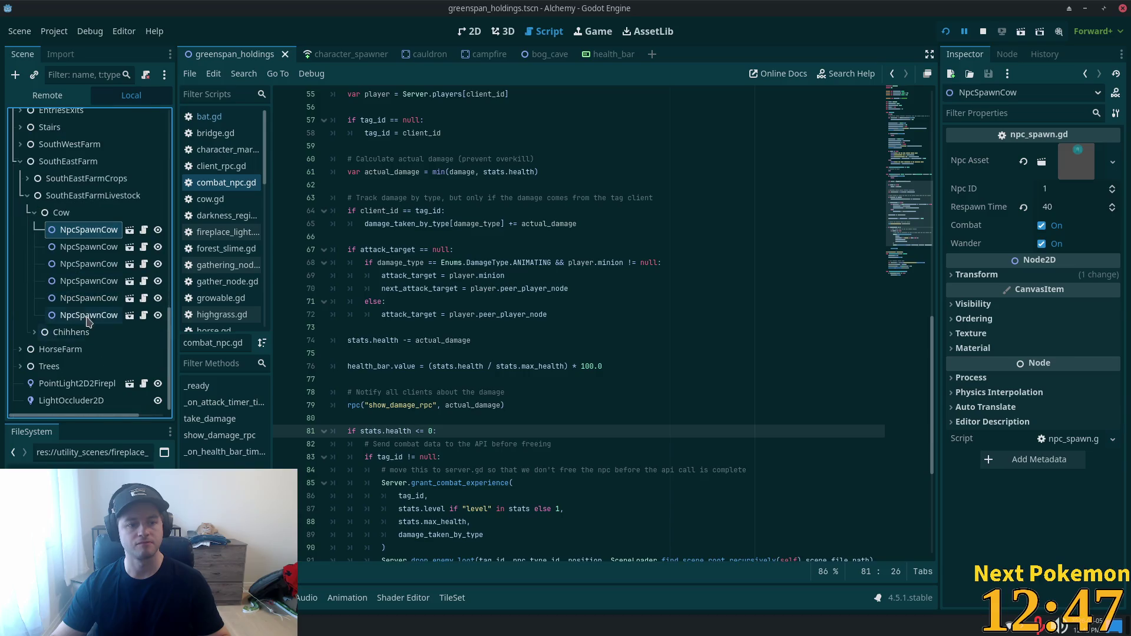
pyautogui.keyDown('shift'); pyautogui.click(88, 316); pyautogui.keyUp('shift')
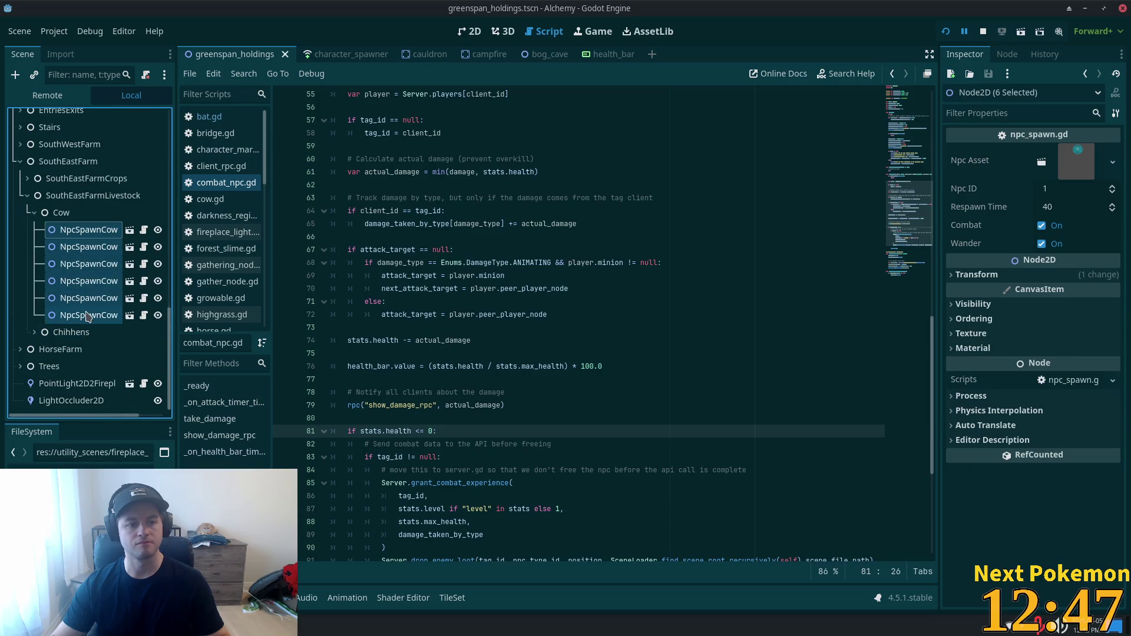
pyautogui.click(1057, 189)
pyautogui.write('2')
pyautogui.press('Tab')
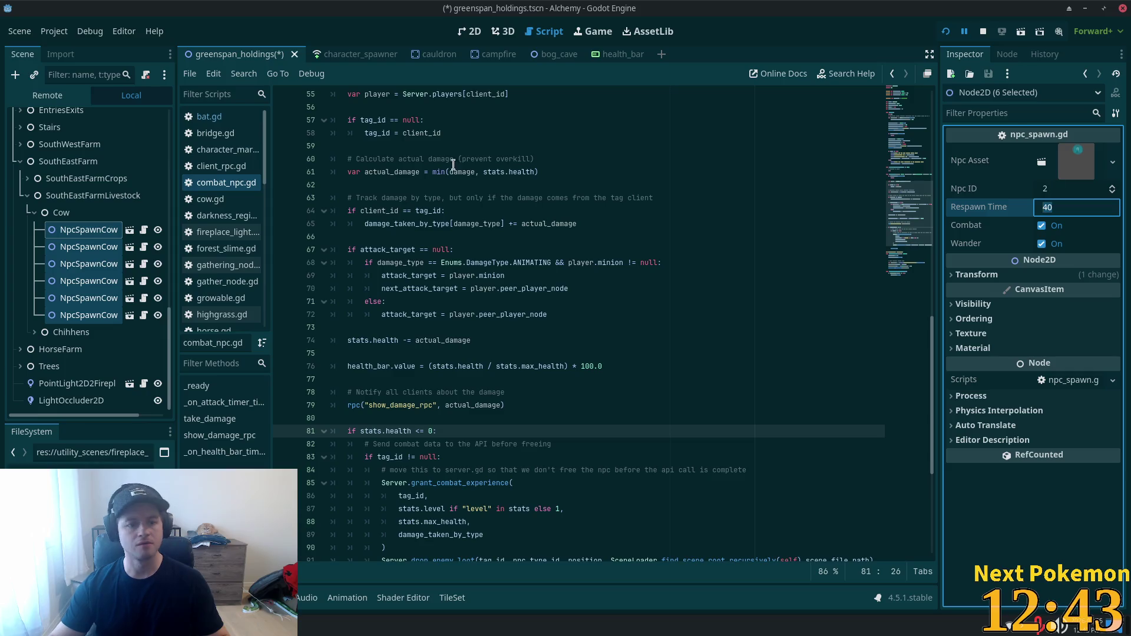
# Step: Expand Chihhens and select chicken spawns NpcSpawn through NpcSpawn5
pyautogui.click(33, 333)
pyautogui.scroll(-4, 99, 343)
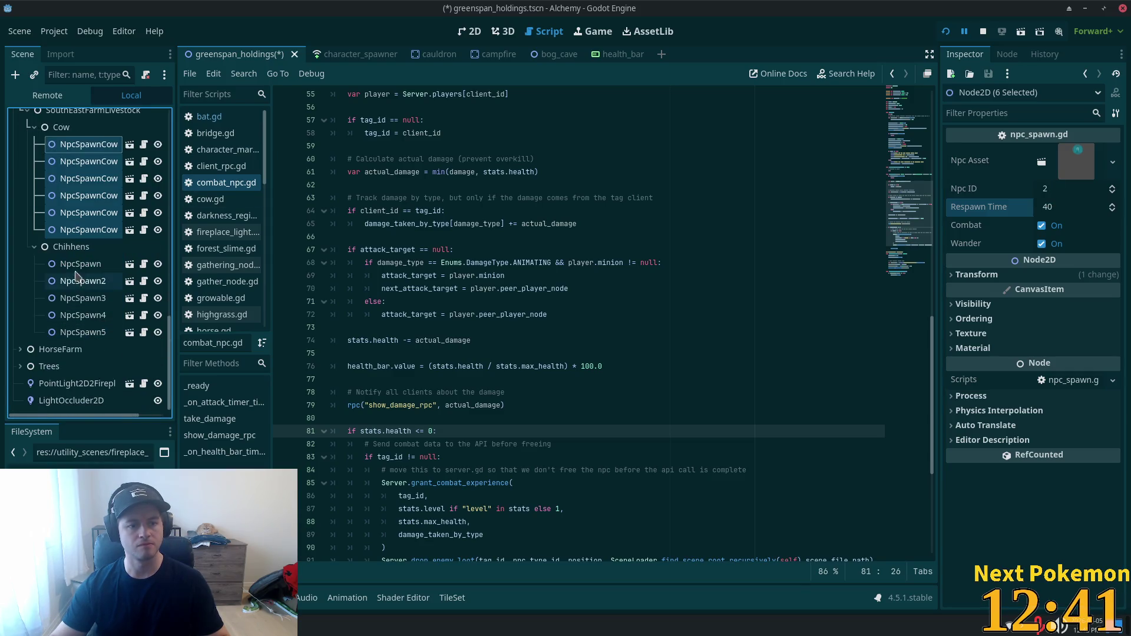
pyautogui.click(82, 264)
pyautogui.keyDown('shift'); pyautogui.click(80, 332); pyautogui.keyUp('shift')
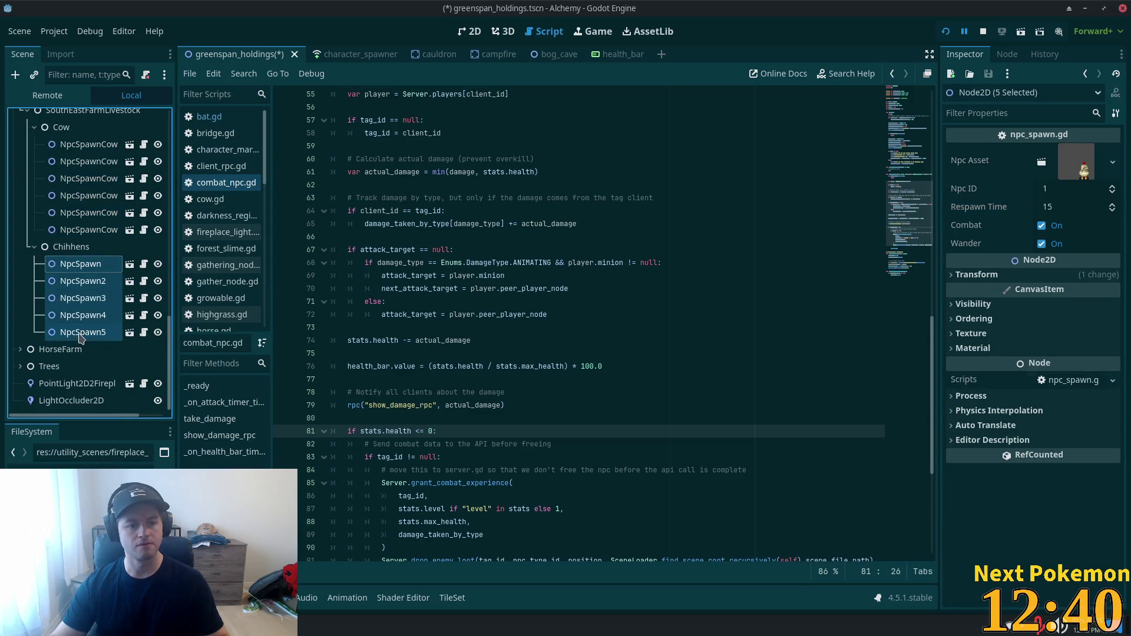
pyautogui.click(1065, 189)
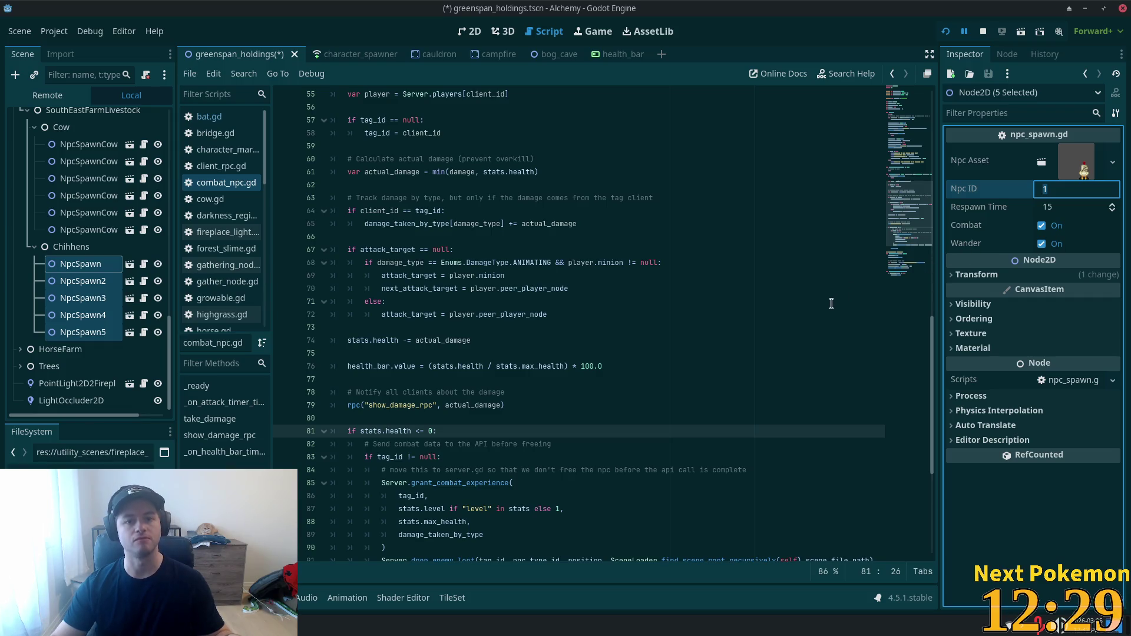
# Step: Find Chicken's id in npcs.json, set the chicken spawns to Npc ID 3, and save
pyautogui.hotkey('alt', 'Tab')
pyautogui.hotkey('ctrl', 'a')
pyautogui.write('chicke')
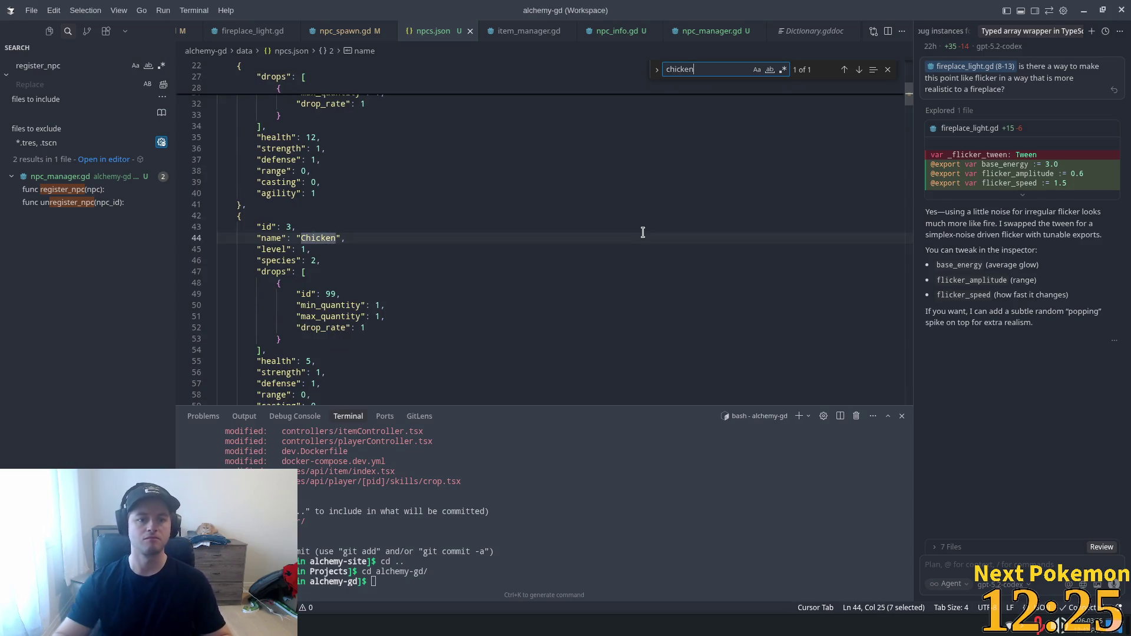
pyautogui.hotkey('alt', 'Tab')
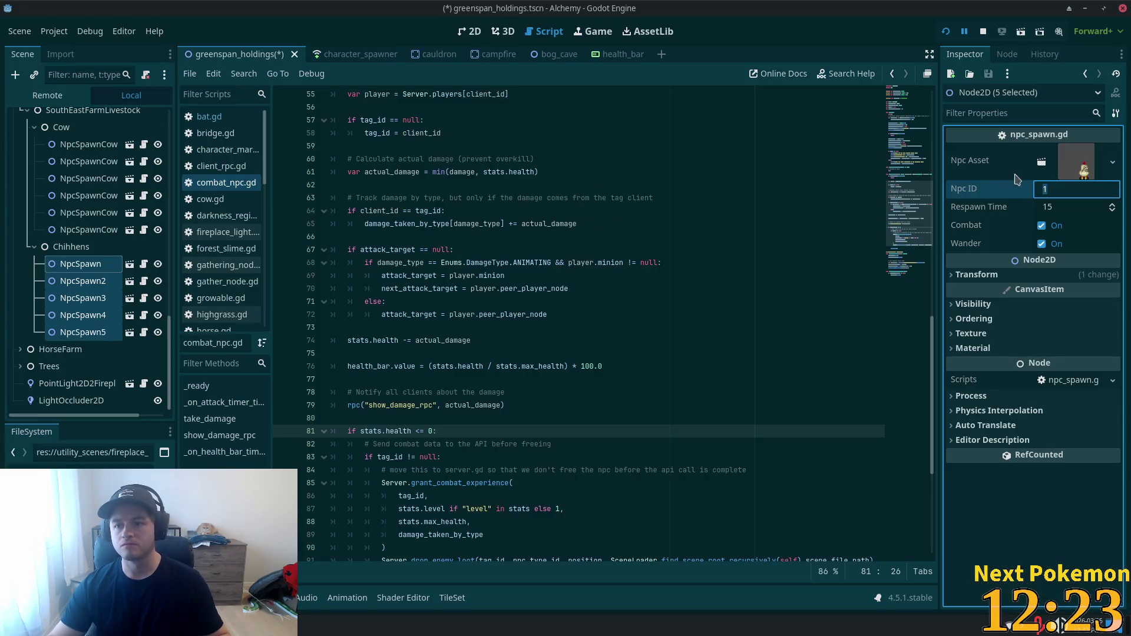
pyautogui.hotkey('ctrl', 'a')
pyautogui.write('3')
pyautogui.press('Tab')
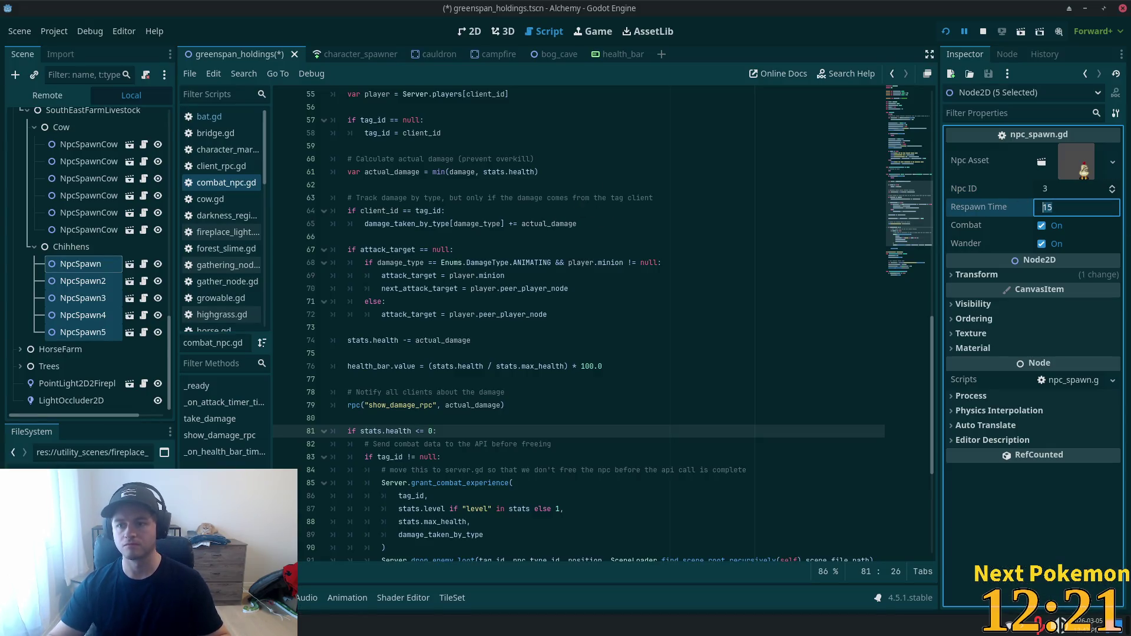
pyautogui.hotkey('ctrl', 's')
pyautogui.scroll(2, 87, 266)
pyautogui.scroll(3, 87, 266)
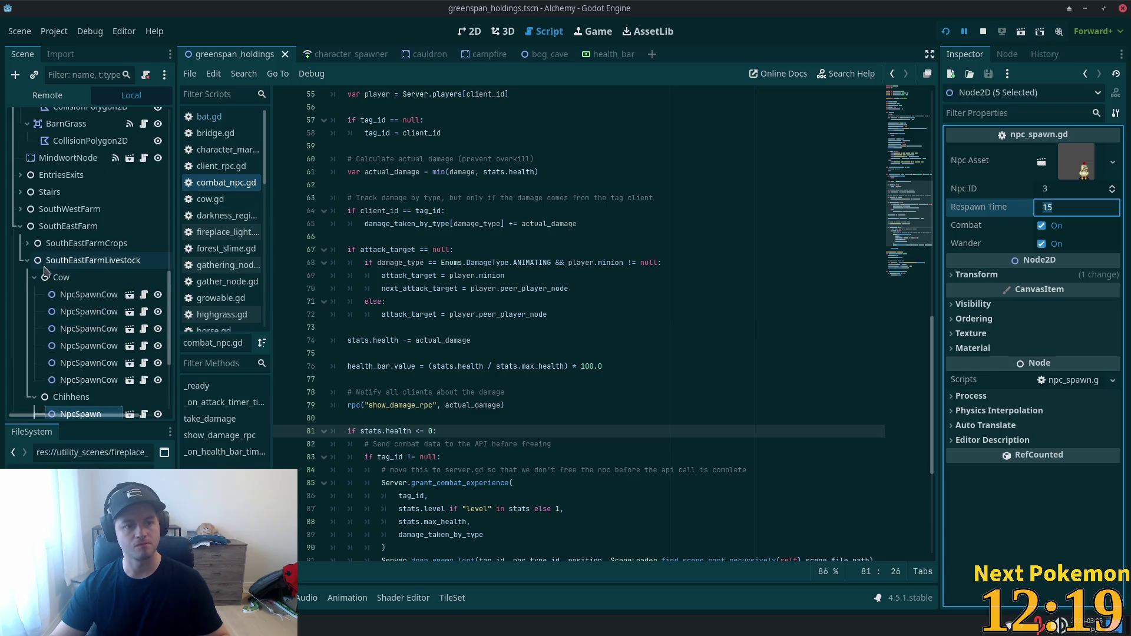
# Step: Collapse SouthEastFarm, open SouthWestFarm's Pigs group, and select all seven NpcSpawnPig nodes
pyautogui.click(35, 278)
pyautogui.click(34, 294)
pyautogui.click(27, 298)
pyautogui.click(20, 298)
pyautogui.click(23, 316)
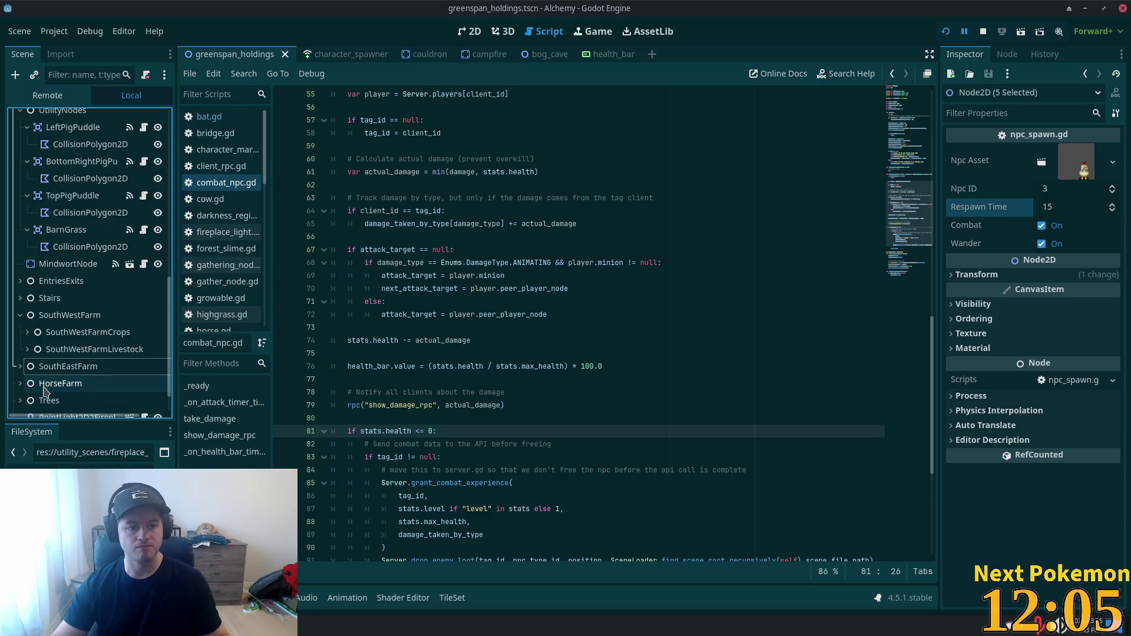
pyautogui.click(28, 350)
pyautogui.scroll(-3, 65, 348)
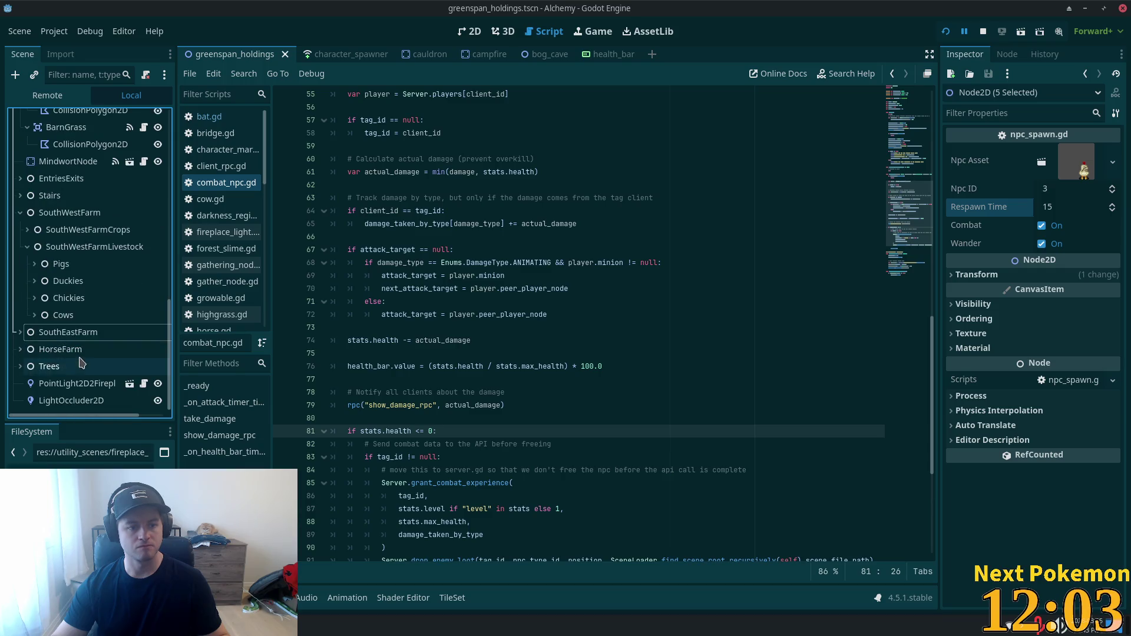
pyautogui.click(46, 269)
pyautogui.click(34, 264)
pyautogui.scroll(-2, 77, 253)
pyautogui.click(82, 206)
pyautogui.keyDown('shift'); pyautogui.click(89, 308); pyautogui.keyUp('shift')
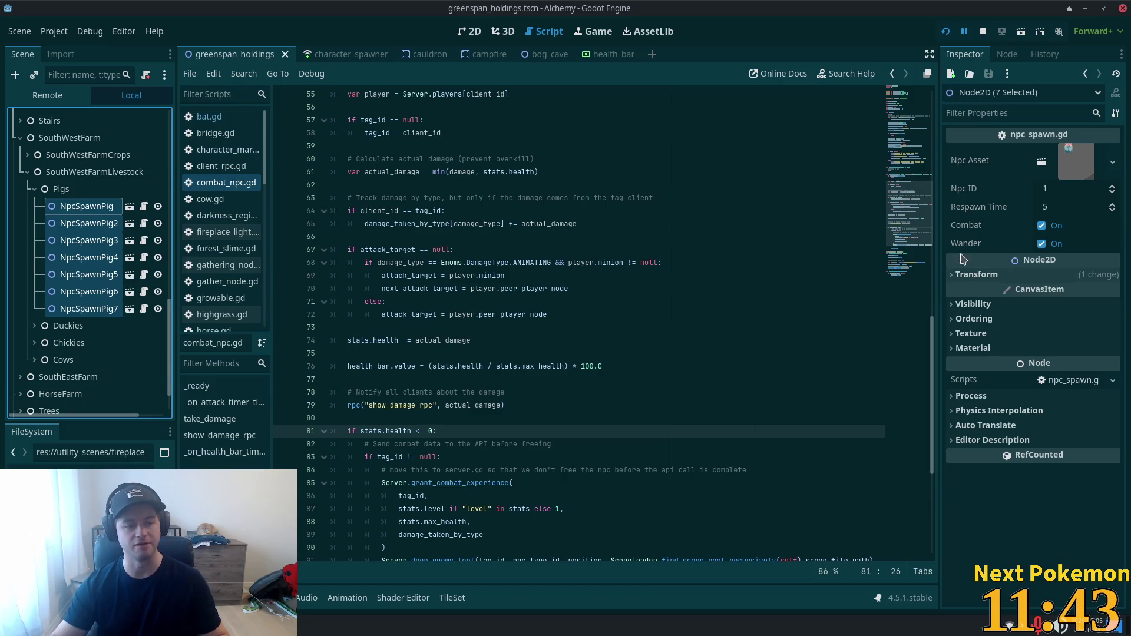
# Step: Search npcs.json for Pig and set the pig spawns' Npc ID to 4
pyautogui.moveTo(949, 311)
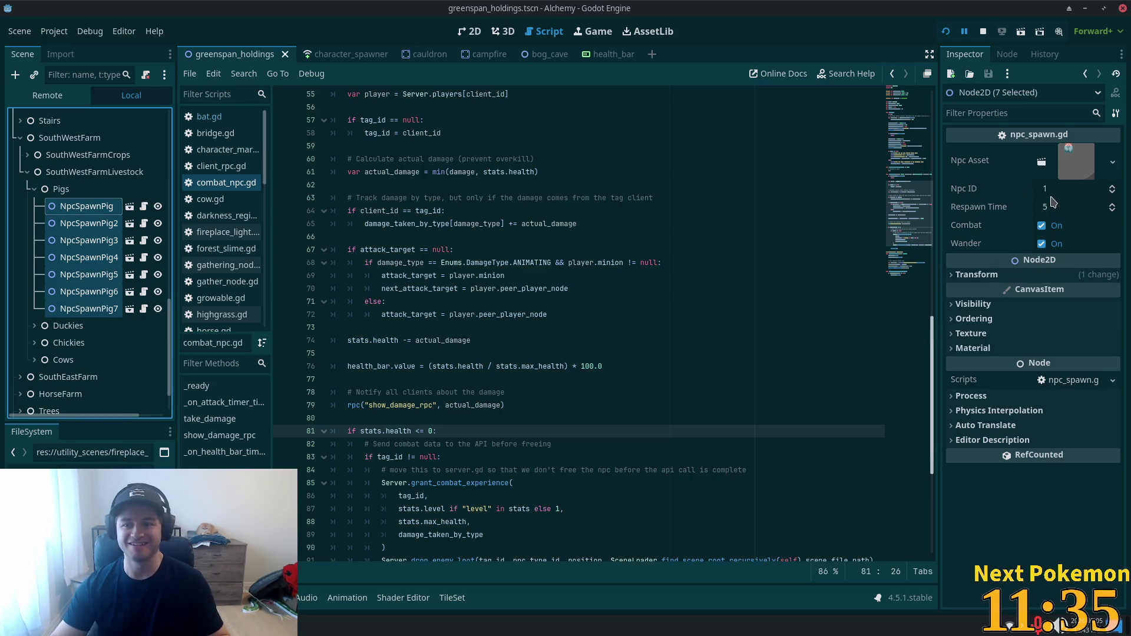
pyautogui.hotkey('alt', 'Tab')
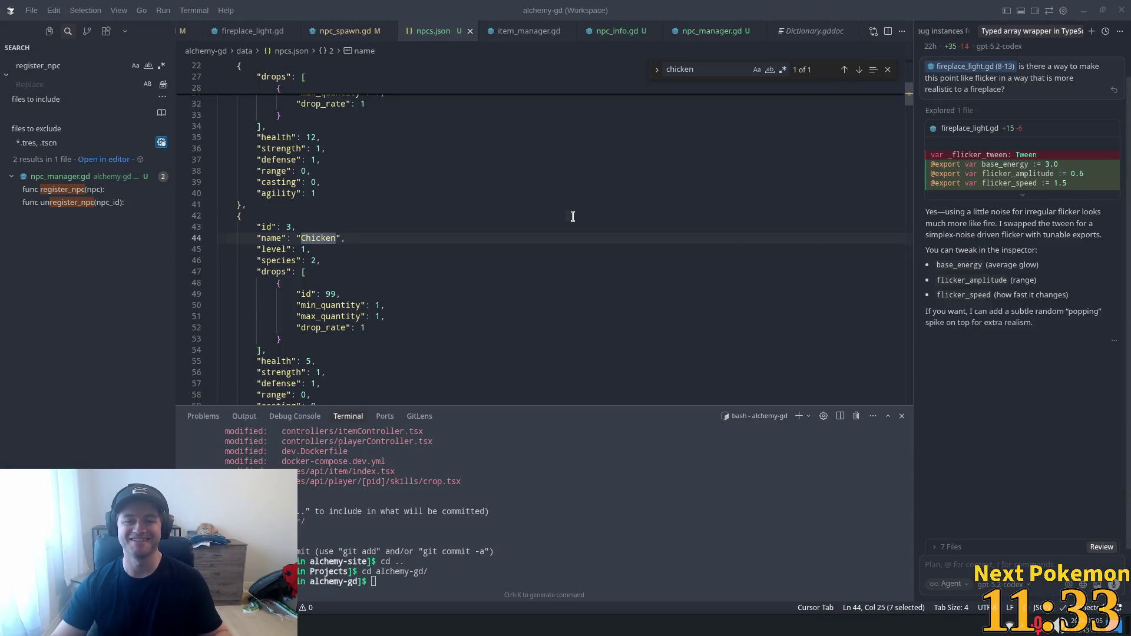
pyautogui.click(576, 216)
pyautogui.hotkey('ctrl', 'f')
pyautogui.write('pig')
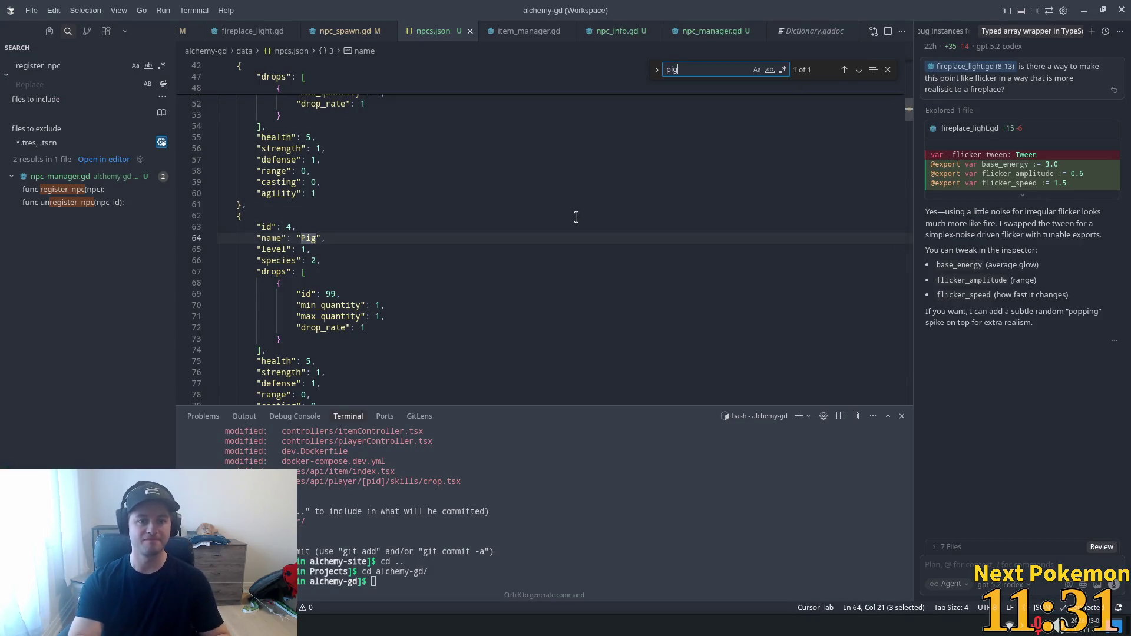
pyautogui.hotkey('alt', 'Tab')
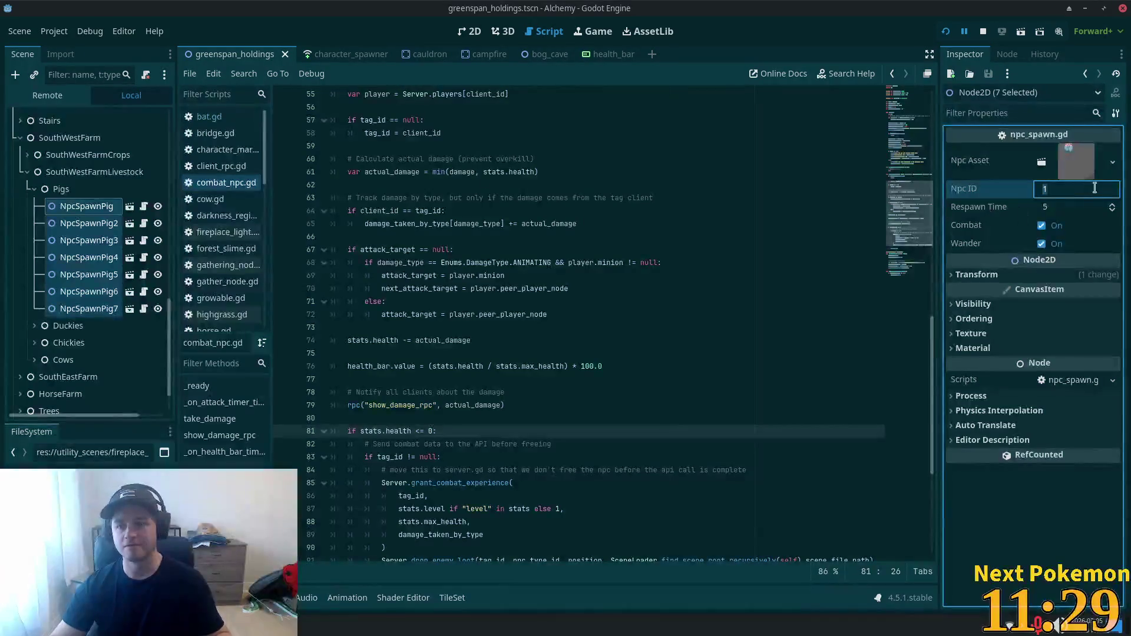
pyautogui.write('4')
pyautogui.press('Tab')
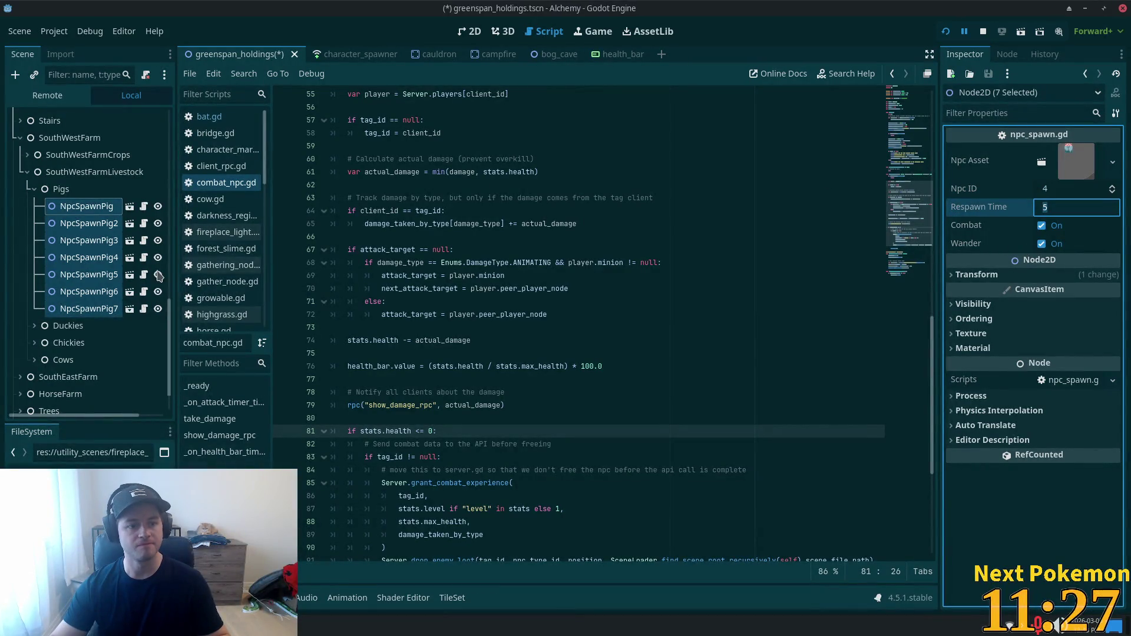
# Step: Expand Duckies and select all seven duck spawn nodes
pyautogui.click(35, 326)
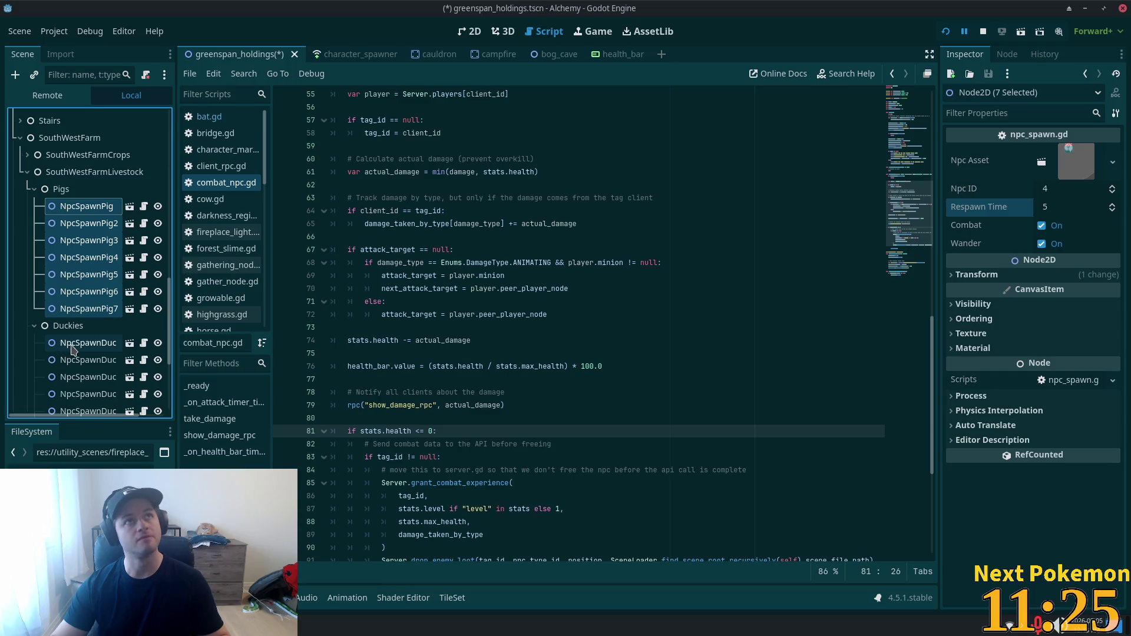
pyautogui.scroll(-3, 72, 349)
pyautogui.click(88, 268)
pyautogui.keyDown('shift'); pyautogui.click(94, 370); pyautogui.keyUp('shift')
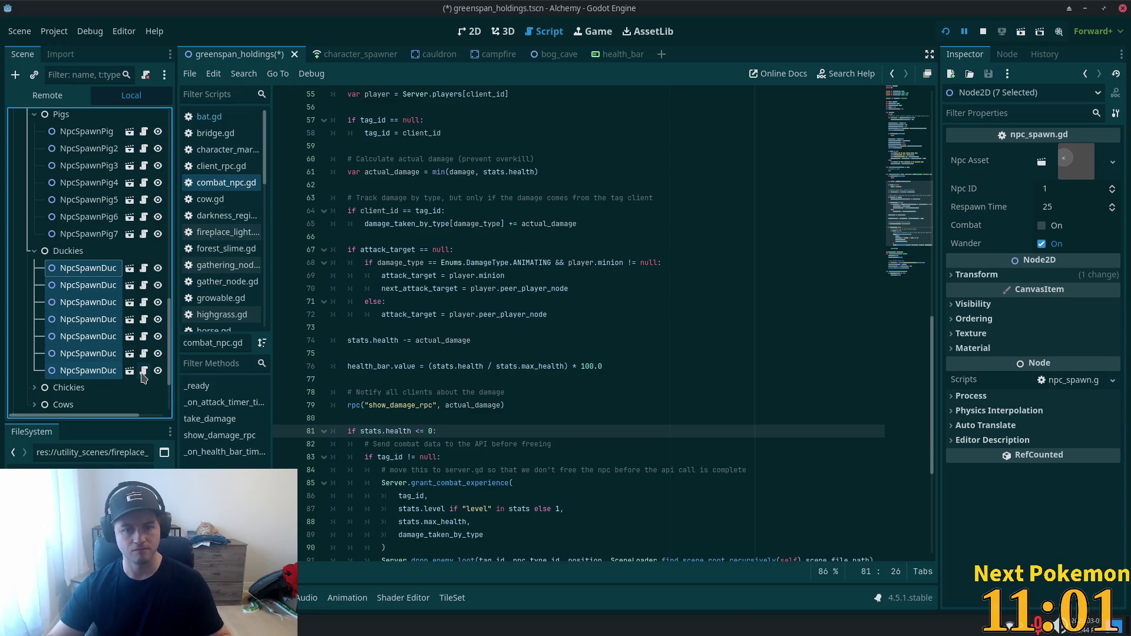
# Step: Expand Chickies and select all ten chicken spawn nodes, then check npcs.json
pyautogui.scroll(-3, 101, 332)
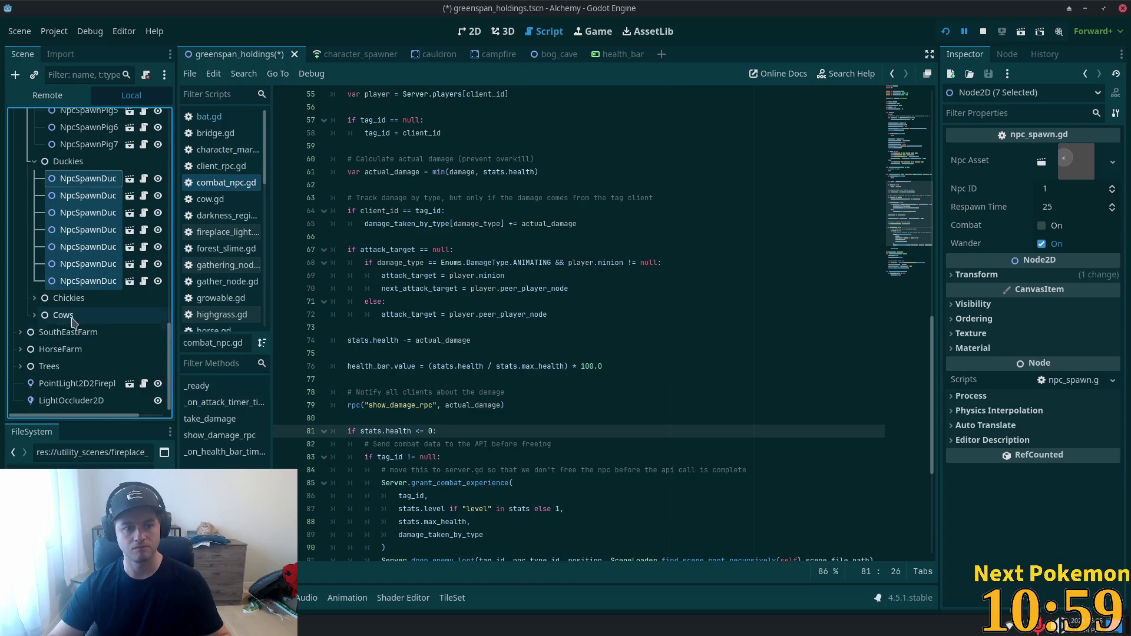
pyautogui.click(34, 298)
pyautogui.scroll(-3, 53, 304)
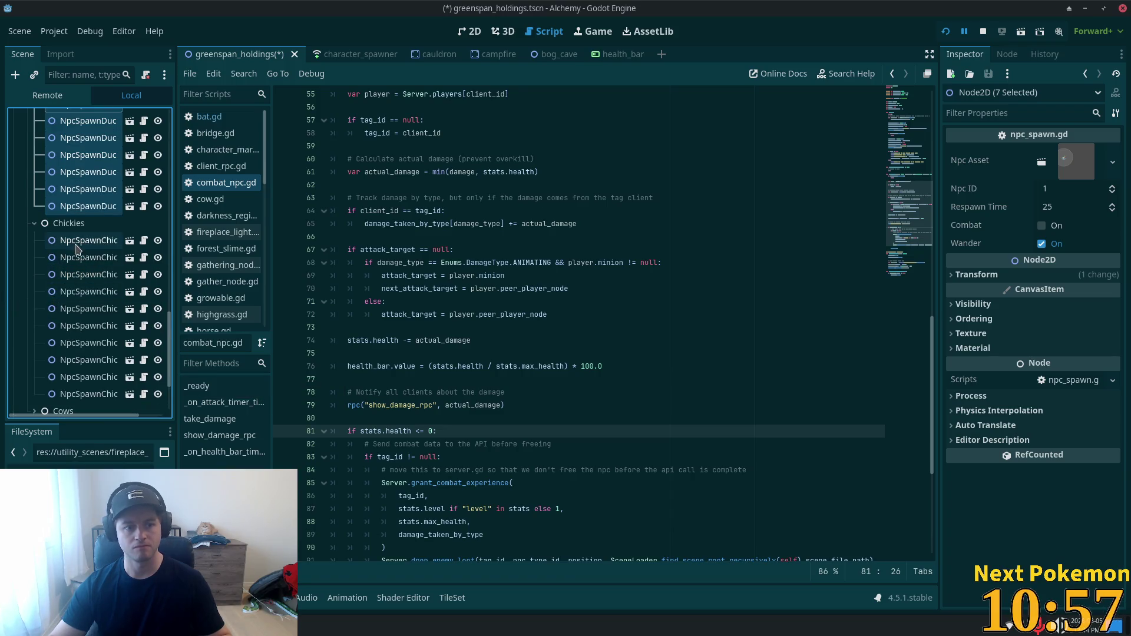
pyautogui.click(83, 241)
pyautogui.keyDown('shift'); pyautogui.click(109, 394); pyautogui.keyUp('shift')
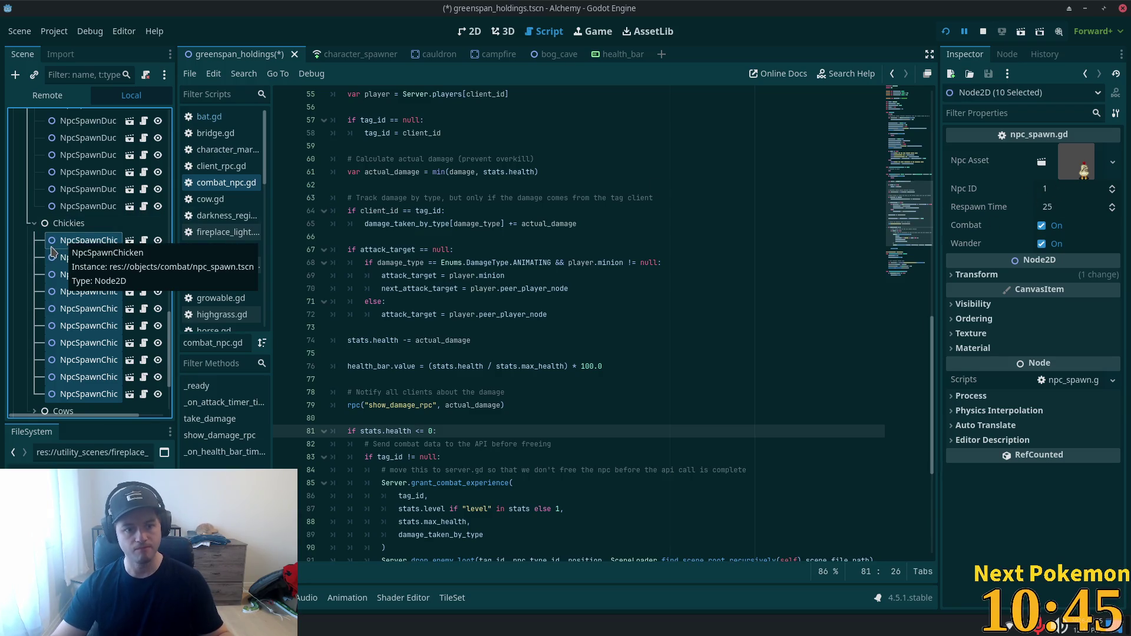
pyautogui.hotkey('alt', 'Tab')
# Step: Search npcs.json for Chicken and set the chicken spawns' Npc ID to 3
pyautogui.hotkey('ctrl', 'f')
pyautogui.write('chicken')
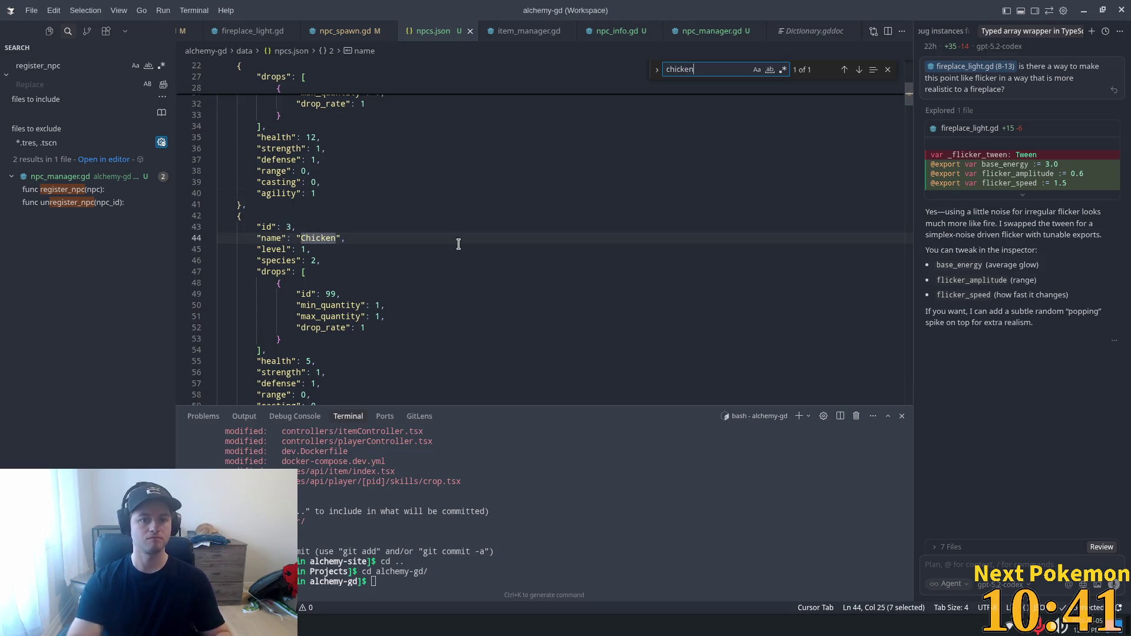
pyautogui.hotkey('alt', 'Tab')
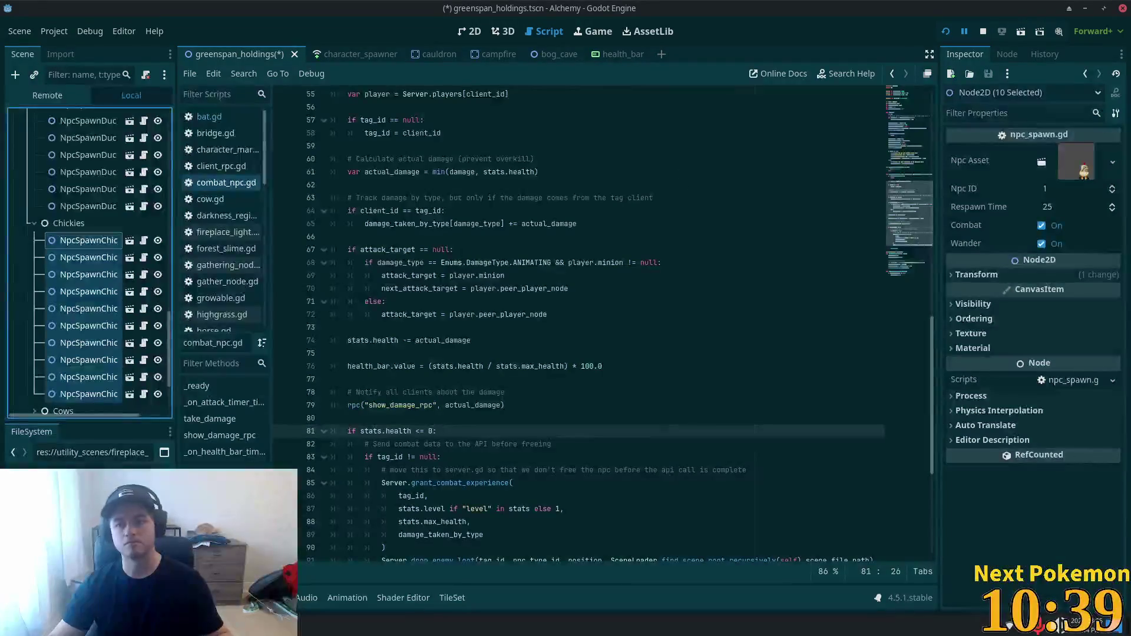
pyautogui.click(1056, 188)
pyautogui.write('3')
pyautogui.press('Tab')
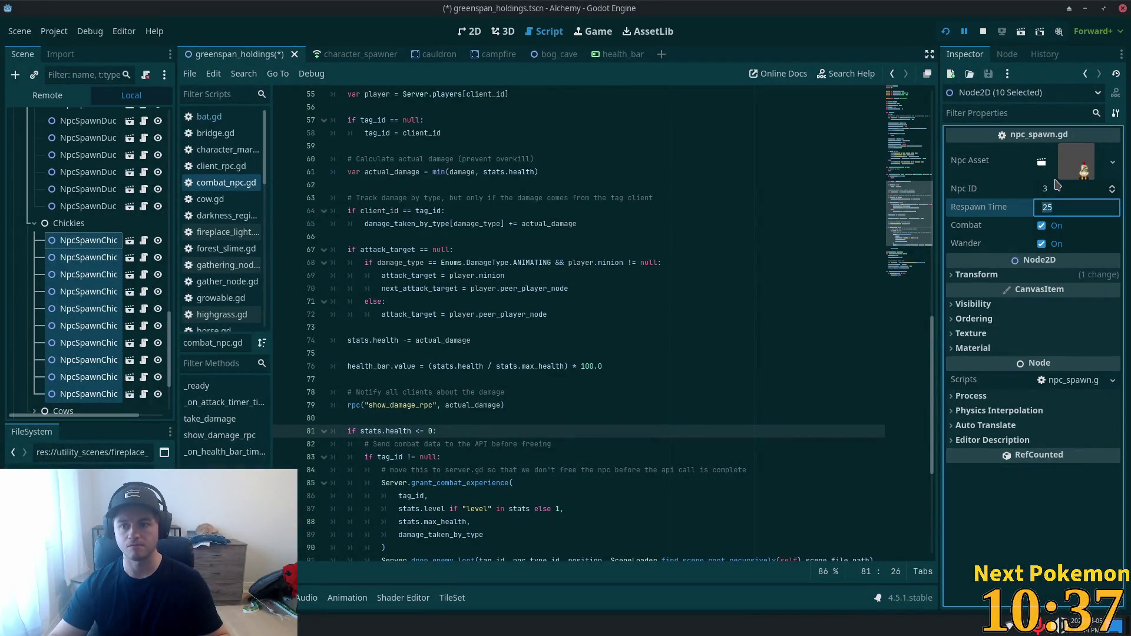
# Step: Expand Cows, select all nine cow spawn nodes, and set their Npc ID to 2
pyautogui.scroll(-5, 96, 254)
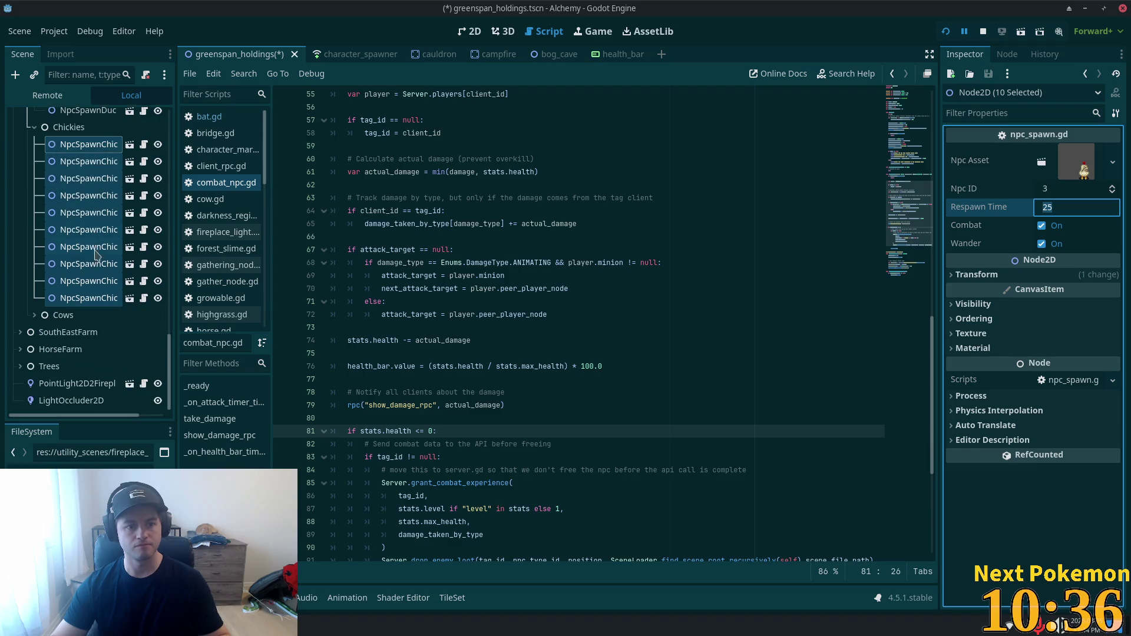
pyautogui.click(34, 315)
pyautogui.click(88, 333)
pyautogui.scroll(-5, 102, 367)
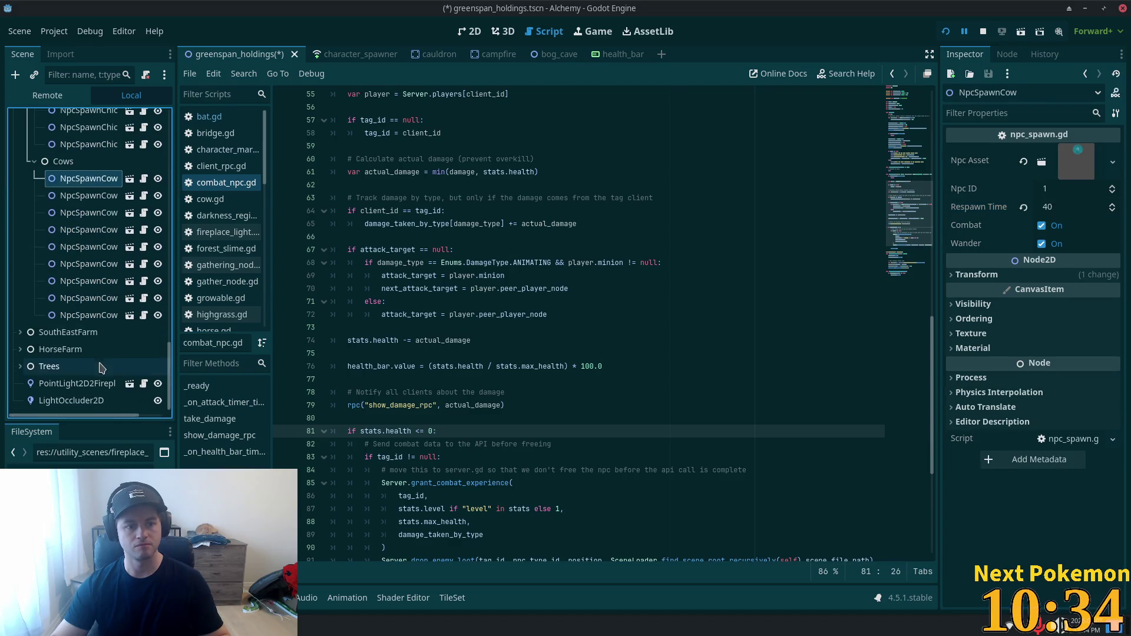
pyautogui.keyDown('shift'); pyautogui.click(86, 315); pyautogui.keyUp('shift')
pyautogui.click(1068, 188)
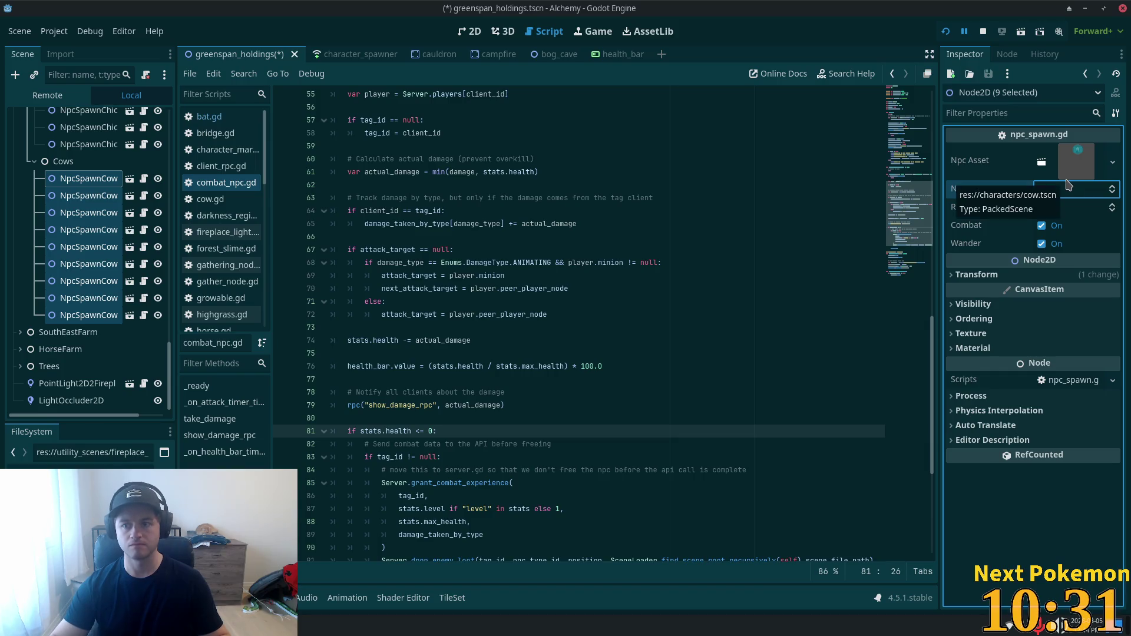
pyautogui.write('26')
pyautogui.click(1061, 189)
pyautogui.write('2')
pyautogui.press('Tab')
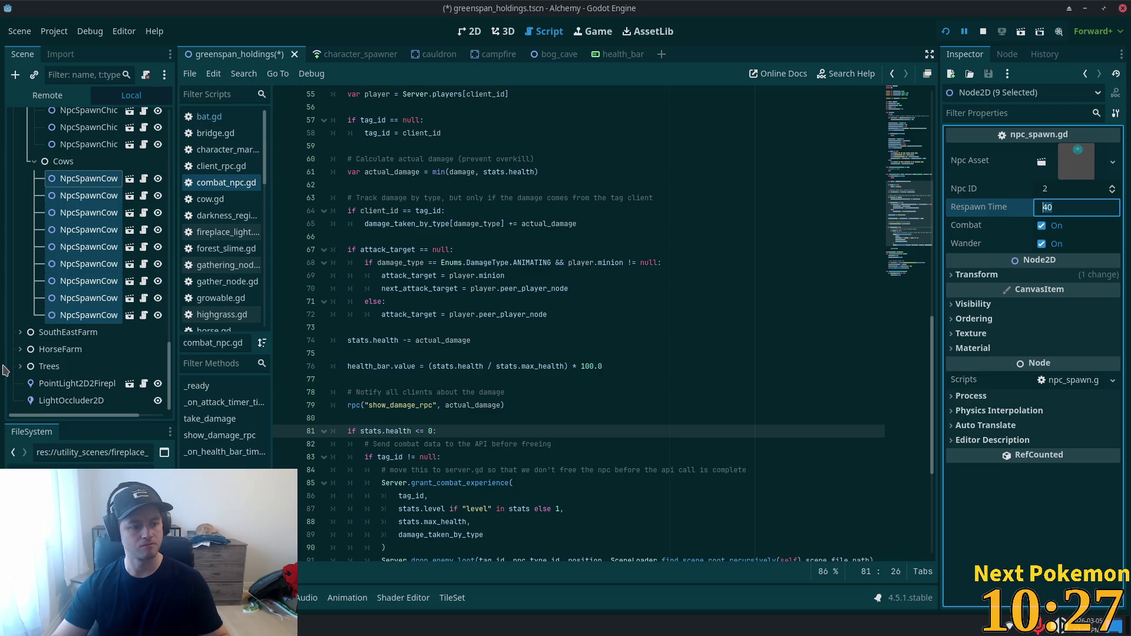
# Step: Collapse the SouthWestFarmLivestock and SouthWestFarm groups
pyautogui.scroll(5, 91, 318)
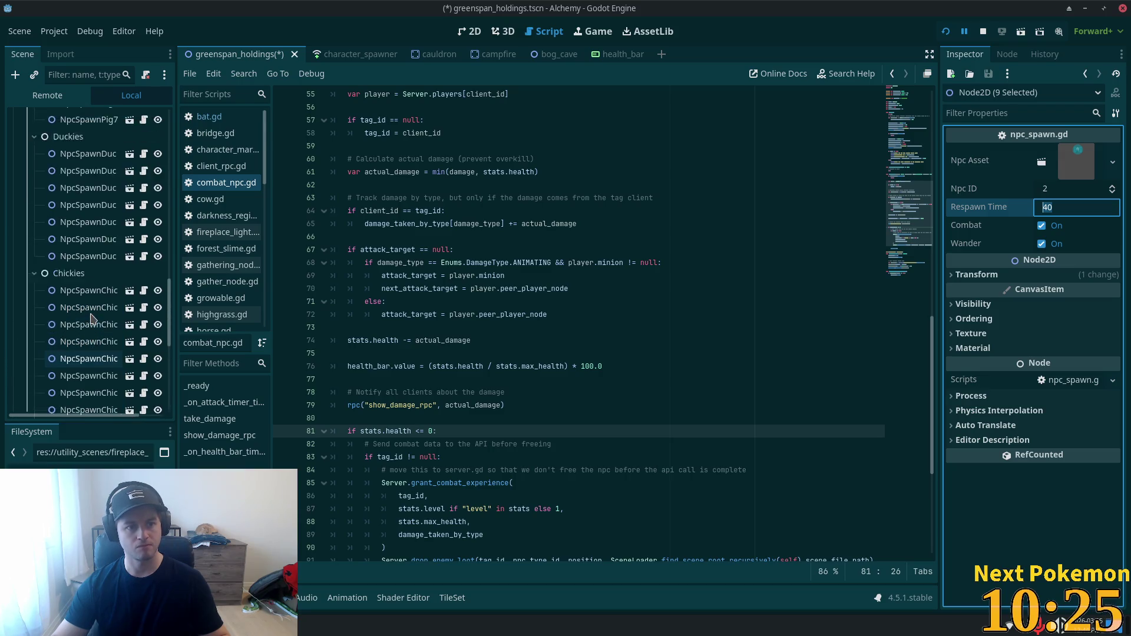
pyautogui.scroll(5, 88, 313)
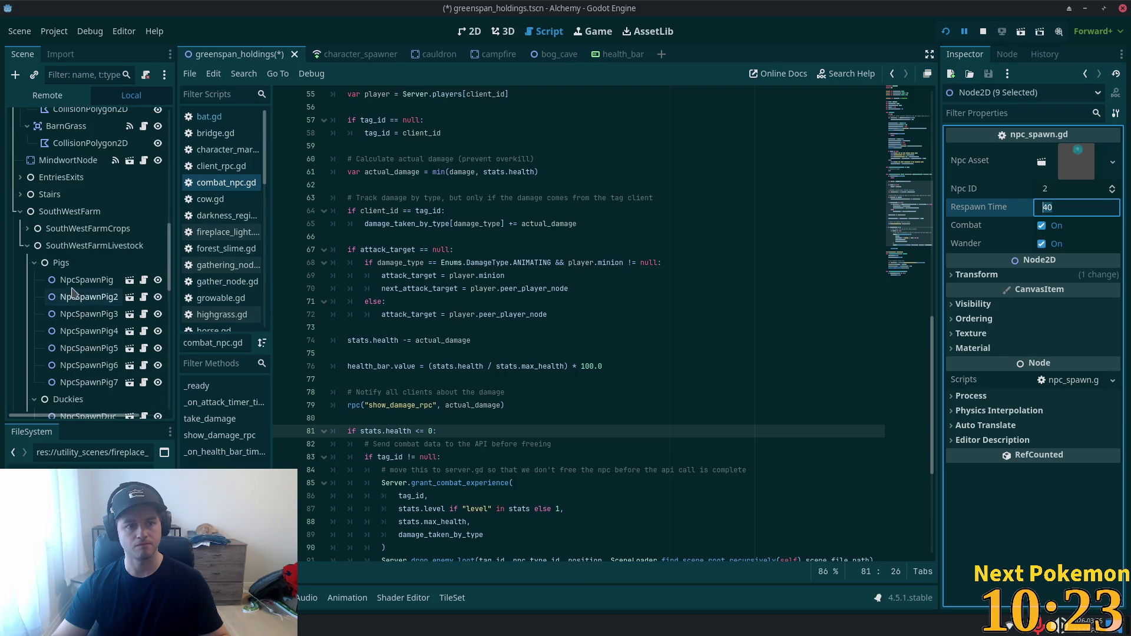
pyautogui.click(27, 246)
pyautogui.click(20, 281)
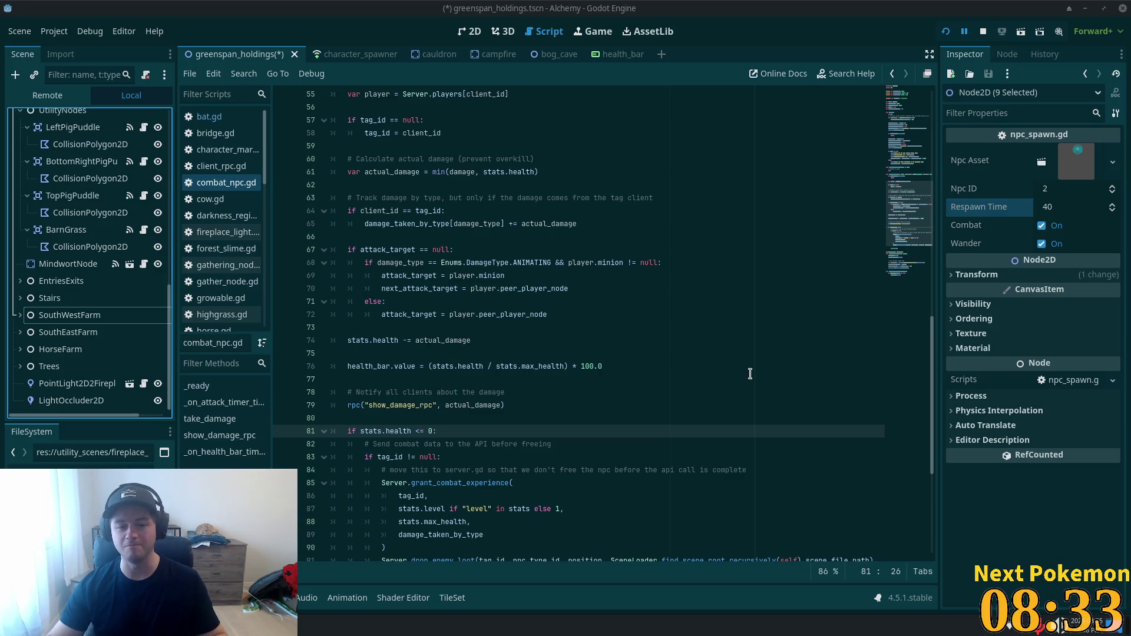
# Step: Focus the script editor and open the Select Resource quick-open dialog with Ctrl+Shift+O
pyautogui.scroll(3, 596, 306)
pyautogui.click(629, 235)
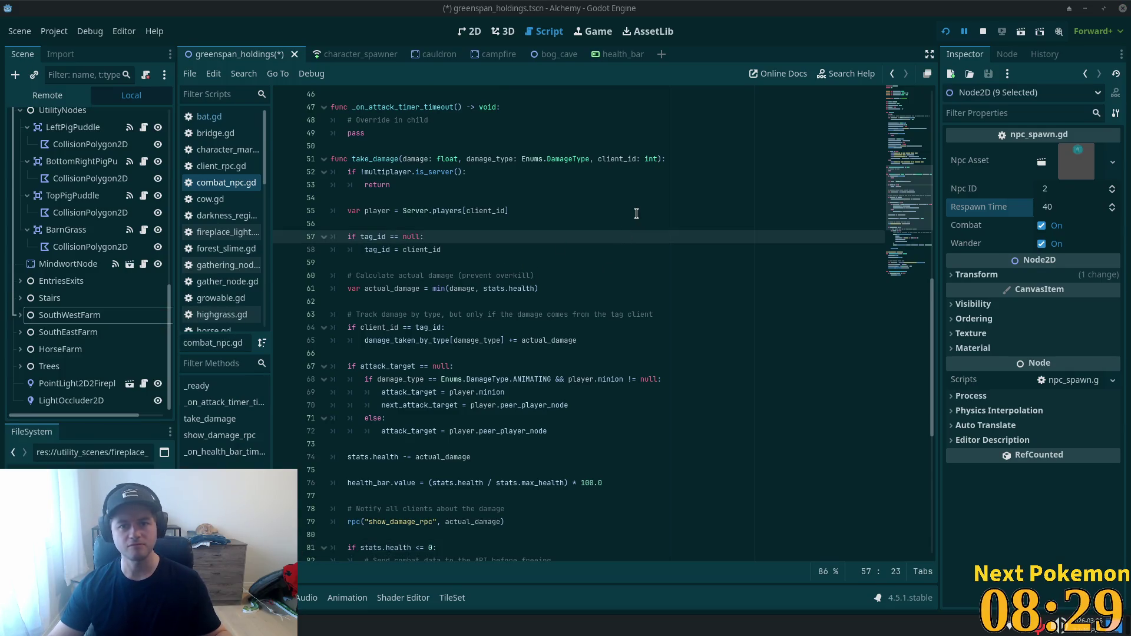
pyautogui.click(637, 211)
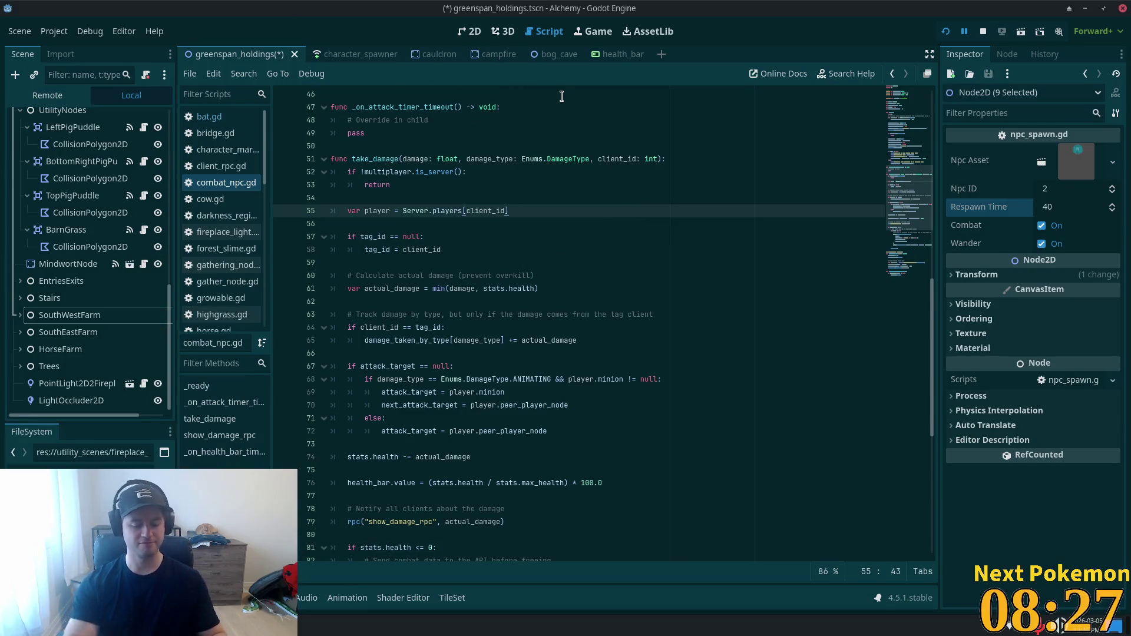
pyautogui.hotkey('ctrl', 'shift', 'o')
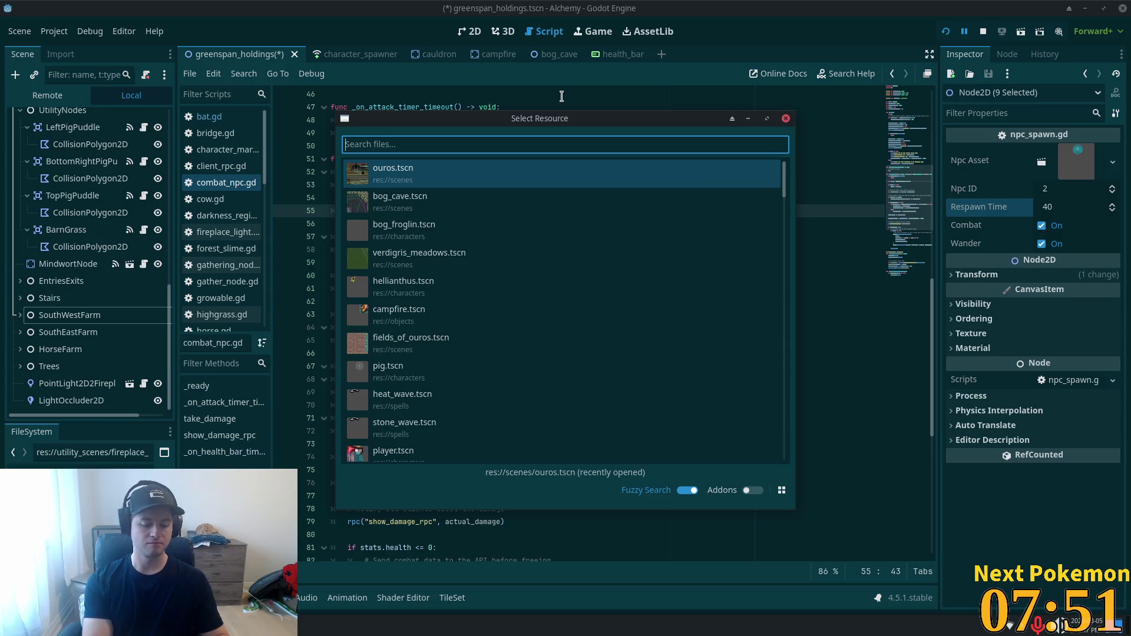
# Step: Search for 'forest' and open etheros_forest.tscn
pyautogui.write('fore')
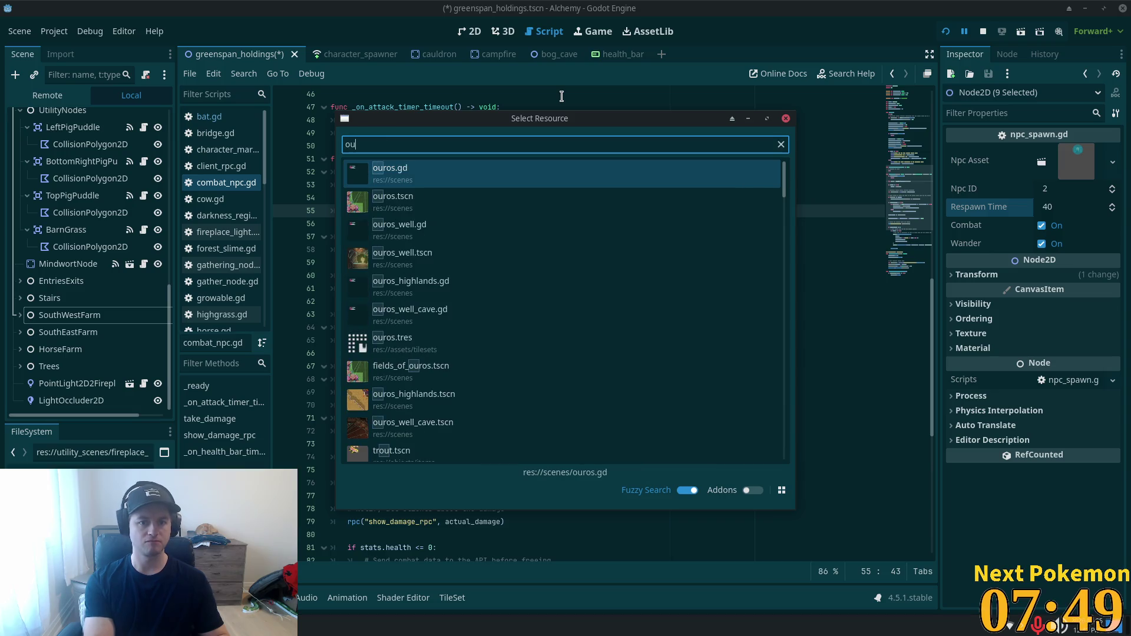
pyautogui.write('st')
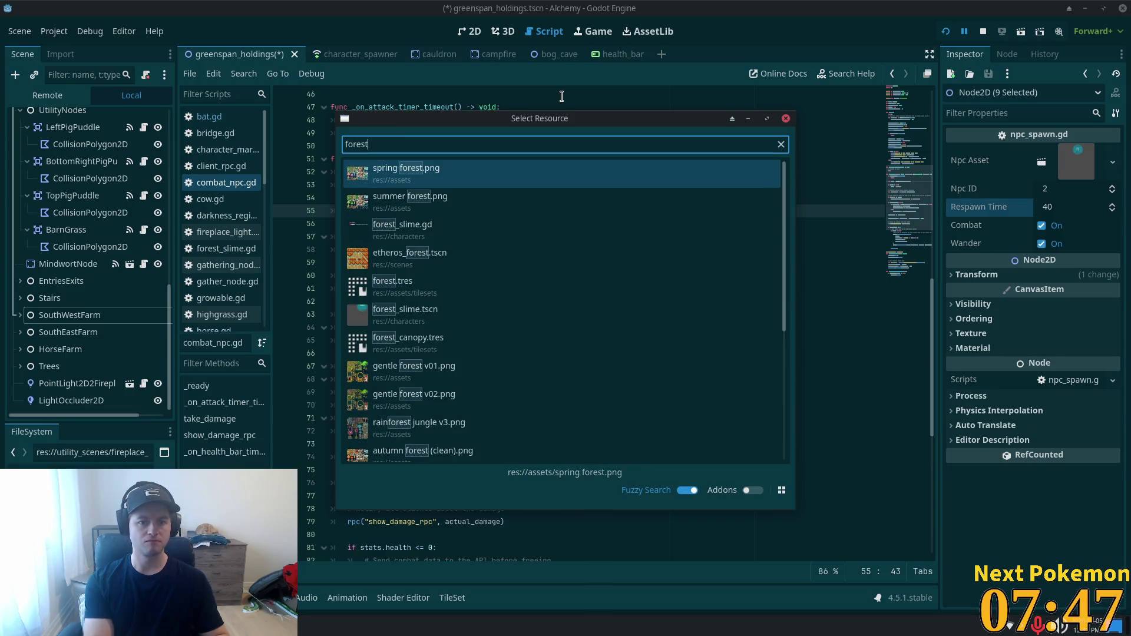
pyautogui.doubleClick(447, 259)
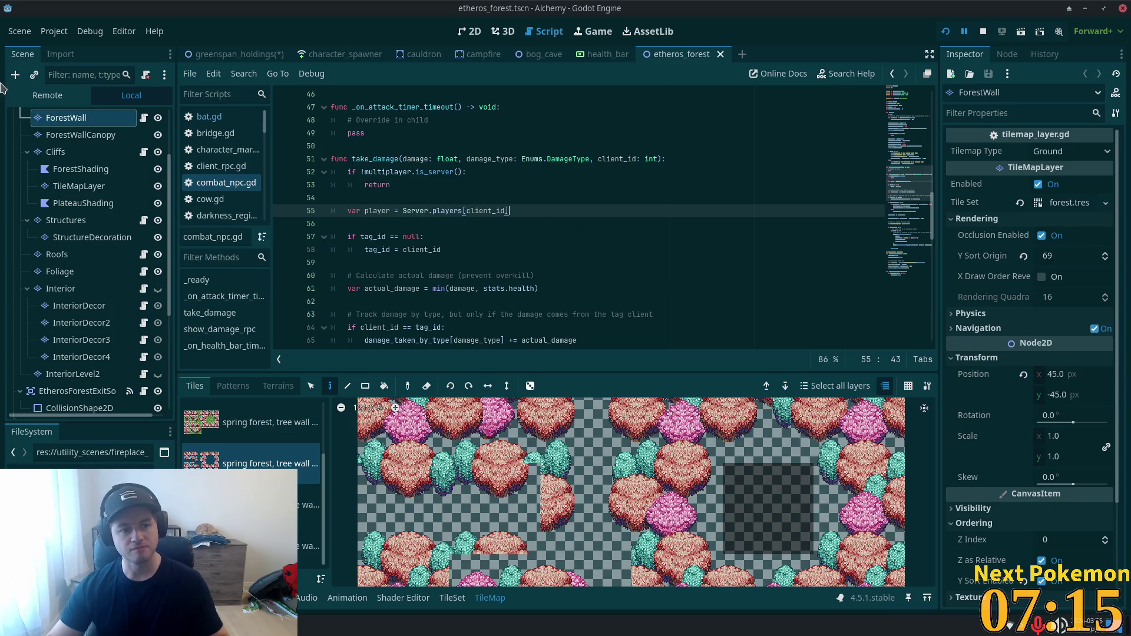
# Step: Select all six NpcSpawnShroom nodes and look up Shroomer in npcs.json
pyautogui.scroll(-5, 66, 271)
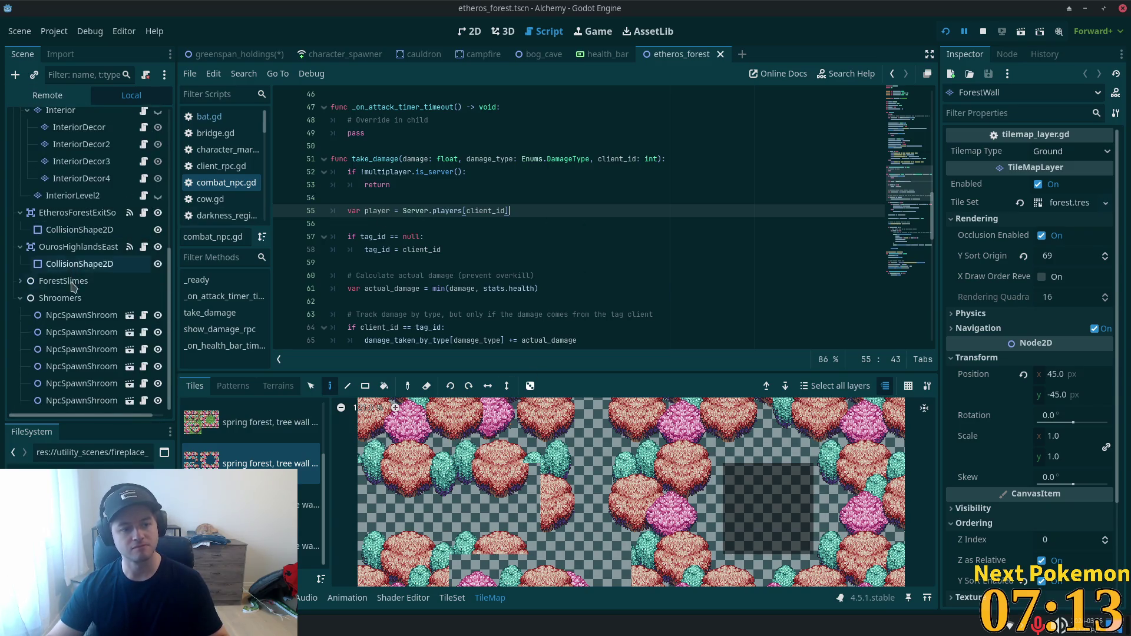
pyautogui.click(69, 319)
pyautogui.keyDown('shift'); pyautogui.click(82, 401); pyautogui.keyUp('shift')
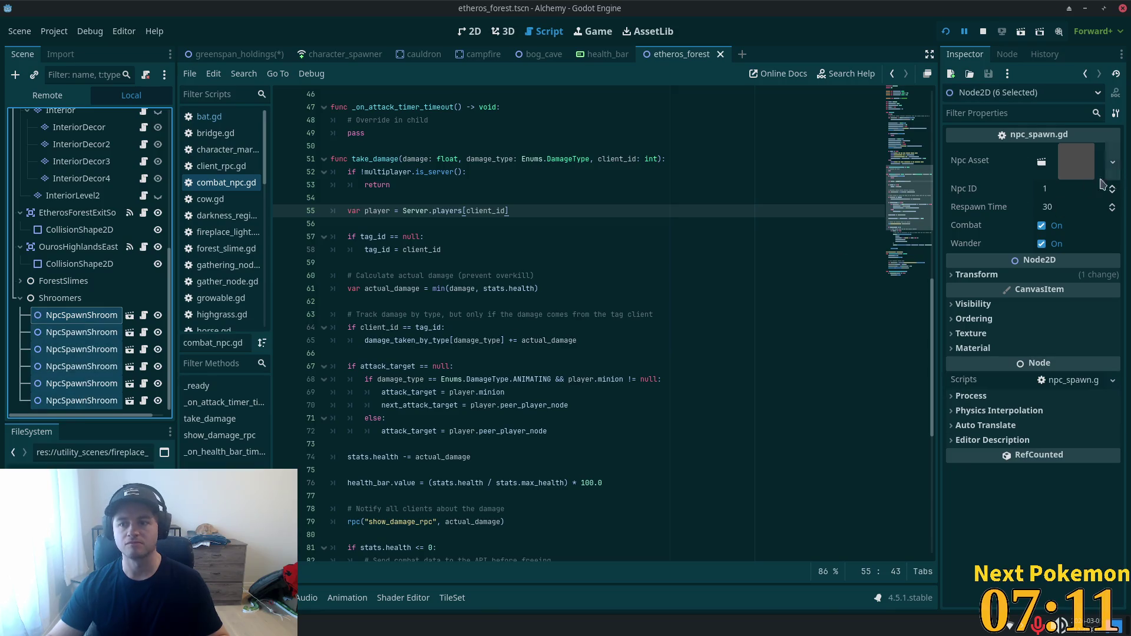
pyautogui.hotkey('alt', 'Tab')
pyautogui.hotkey('ctrl', 'f')
pyautogui.write('shroomer')
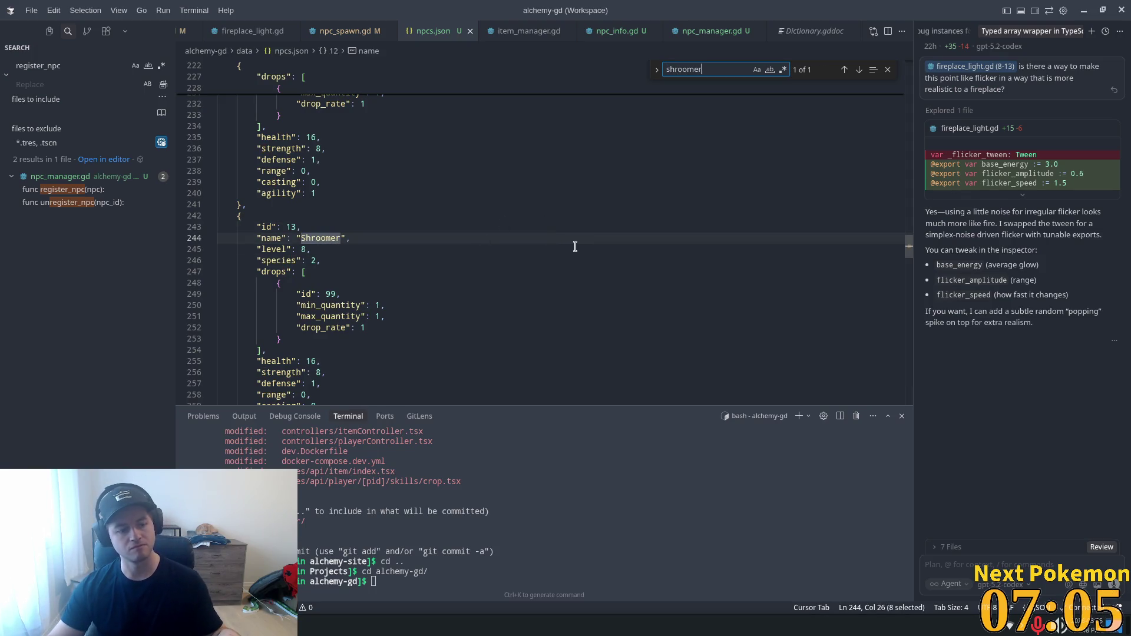
pyautogui.hotkey('alt', 'Tab')
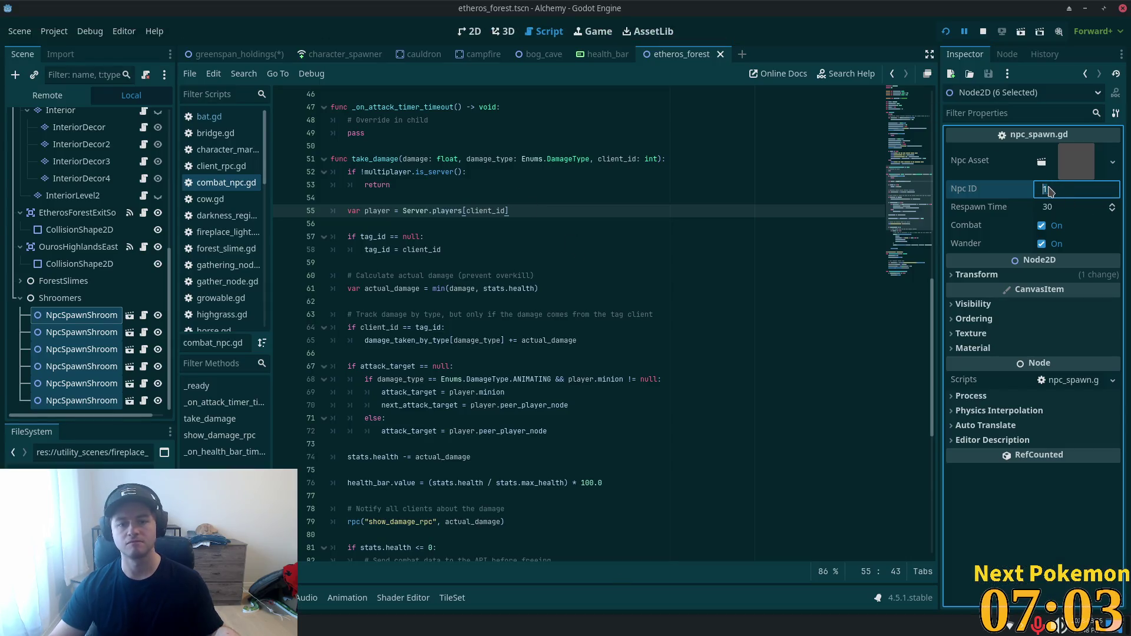
# Step: Set the shroom spawns' Npc ID to 13 and save the scene
pyautogui.hotkey('alt', 'Tab')
pyautogui.hotkey('alt', 'Tab')
pyautogui.click(1053, 188)
pyautogui.write('12')
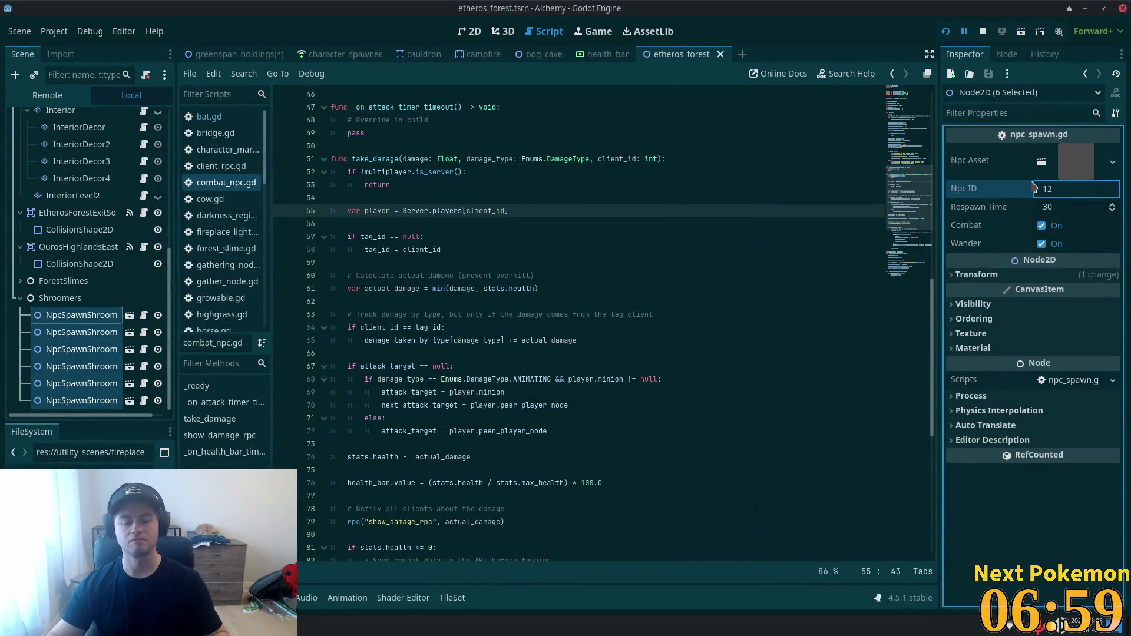
pyautogui.press('BackSpace')
pyautogui.write('3')
pyautogui.press('Tab')
pyautogui.hotkey('ctrl', 's')
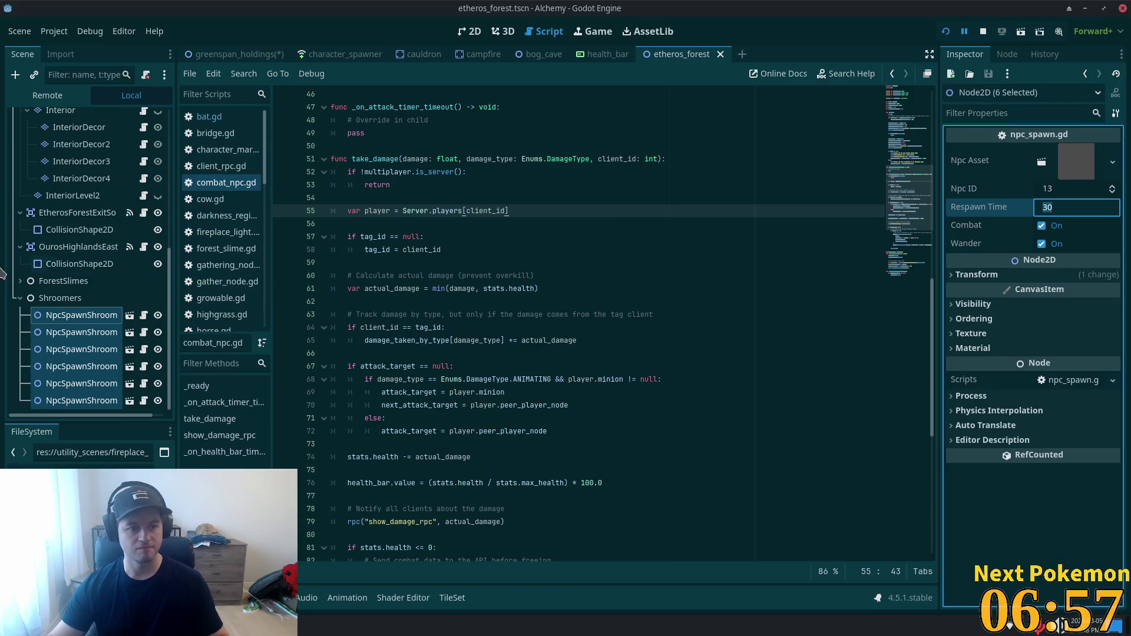
# Step: Collapse Shroomers, expand ForestSlimes, and select the first slime spawn
pyautogui.click(21, 298)
pyautogui.click(20, 385)
pyautogui.scroll(-2, 24, 386)
pyautogui.keyDown('shift'); pyautogui.click(68, 348); pyautogui.keyUp('shift')
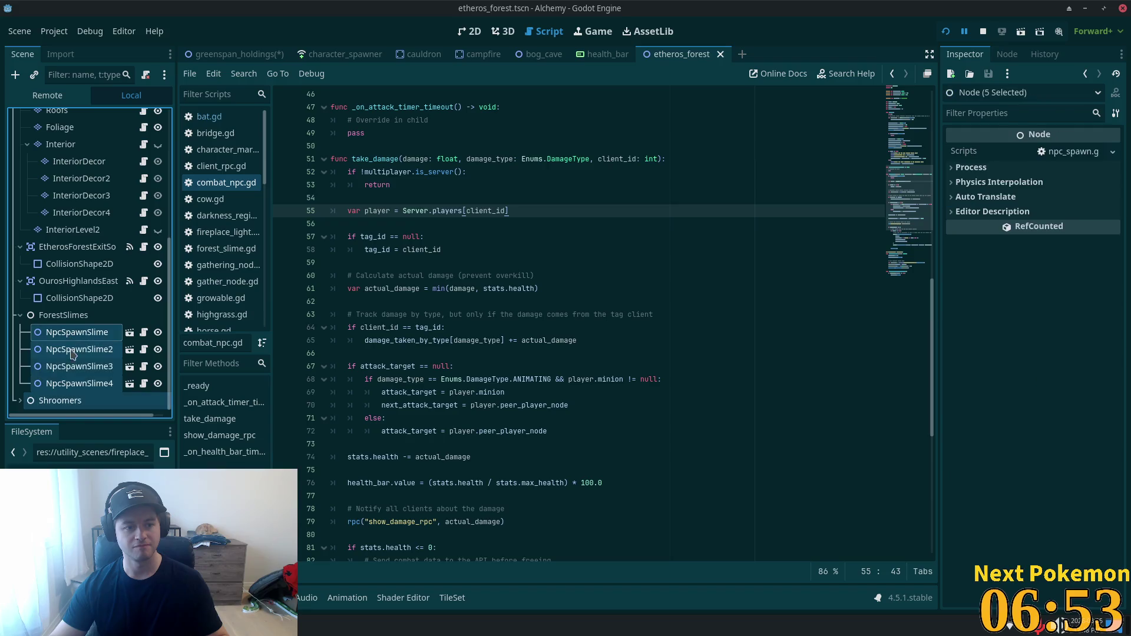
# Step: Select the four slime spawns, look up Forest Slime, set Npc ID 12, and save
pyautogui.keyDown('shift'); pyautogui.click(66, 382); pyautogui.keyUp('shift')
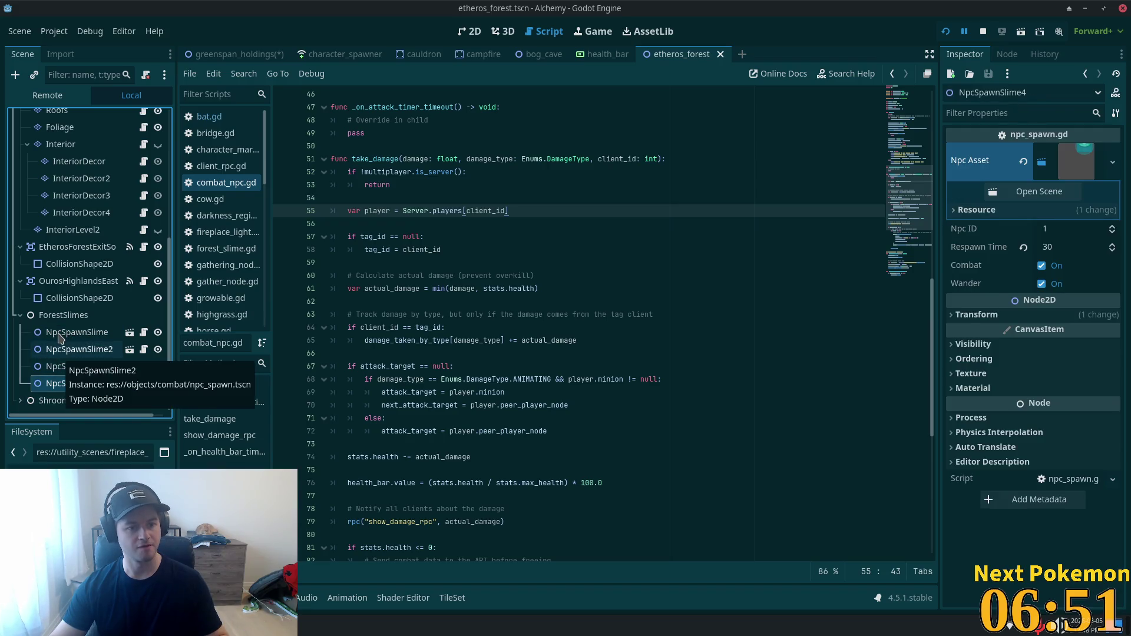
pyautogui.hotkey('alt', 'Tab')
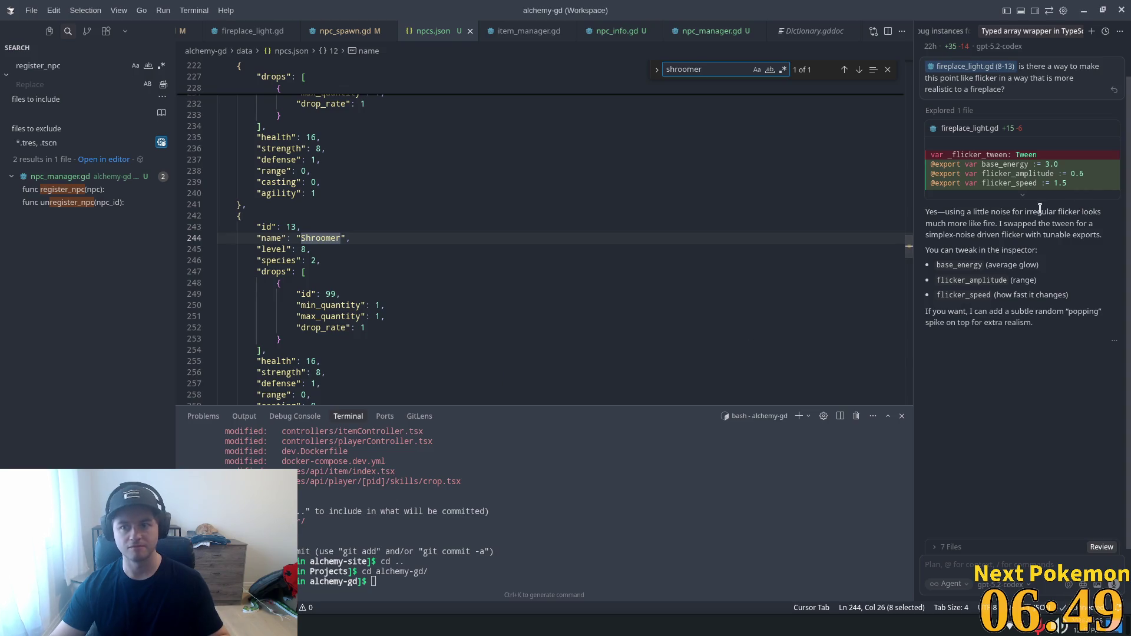
pyautogui.click(508, 173)
pyautogui.hotkey('ctrl', 'f')
pyautogui.write('forest')
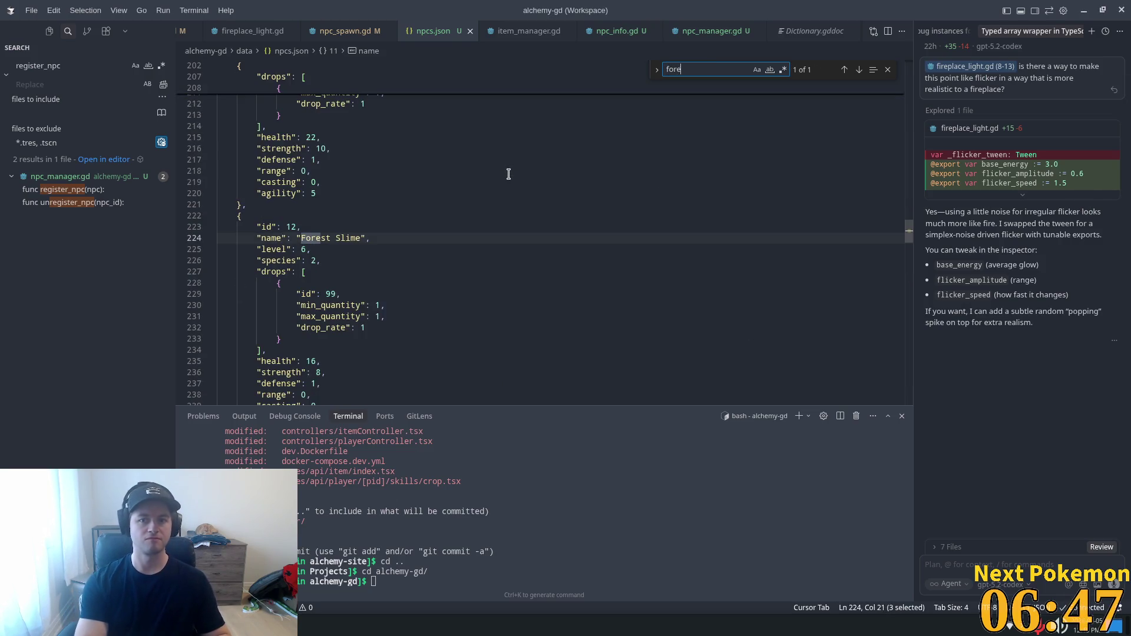
pyautogui.hotkey('alt', 'Tab')
pyautogui.write('2')
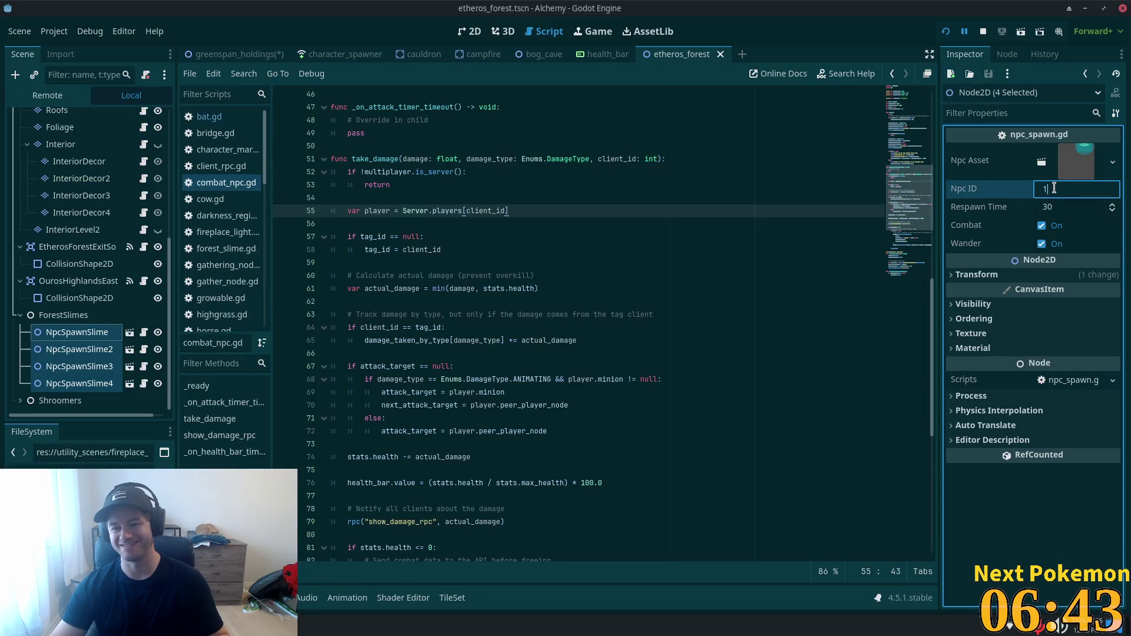
pyautogui.press('Tab')
pyautogui.hotkey('ctrl', 's')
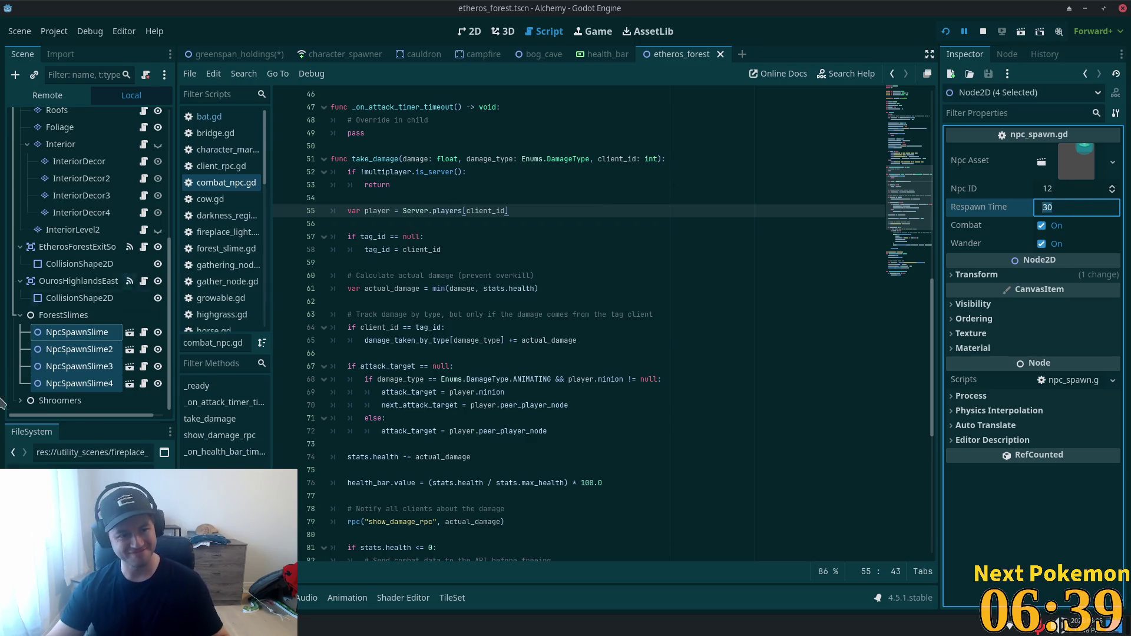
# Step: Collapse the OurosHighlandsEast, forest exit, Interior, Cliffs and Waterfall branches
pyautogui.click(21, 280)
pyautogui.click(20, 264)
pyautogui.scroll(3, 27, 258)
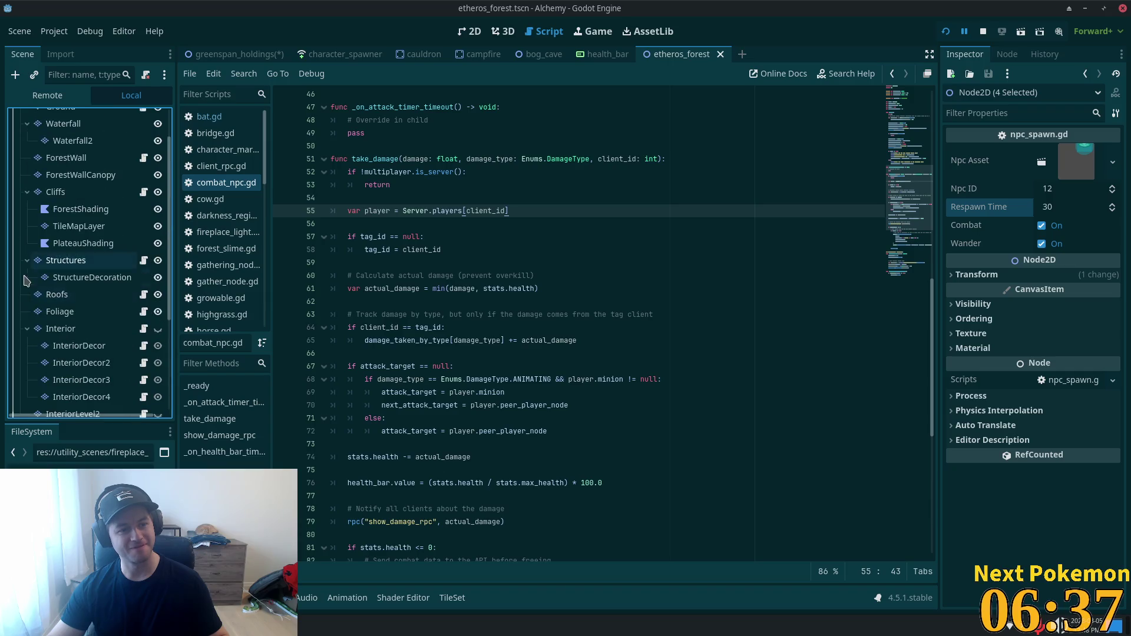
pyautogui.click(33, 311)
pyautogui.click(27, 312)
pyautogui.scroll(1, 32, 266)
pyautogui.click(27, 237)
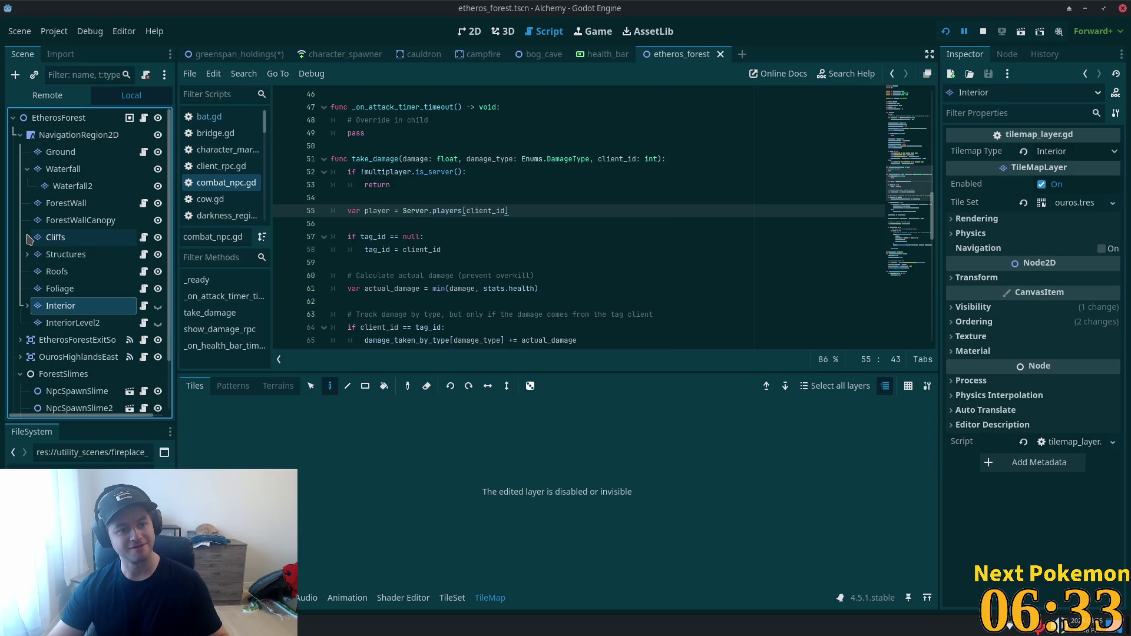
pyautogui.click(27, 169)
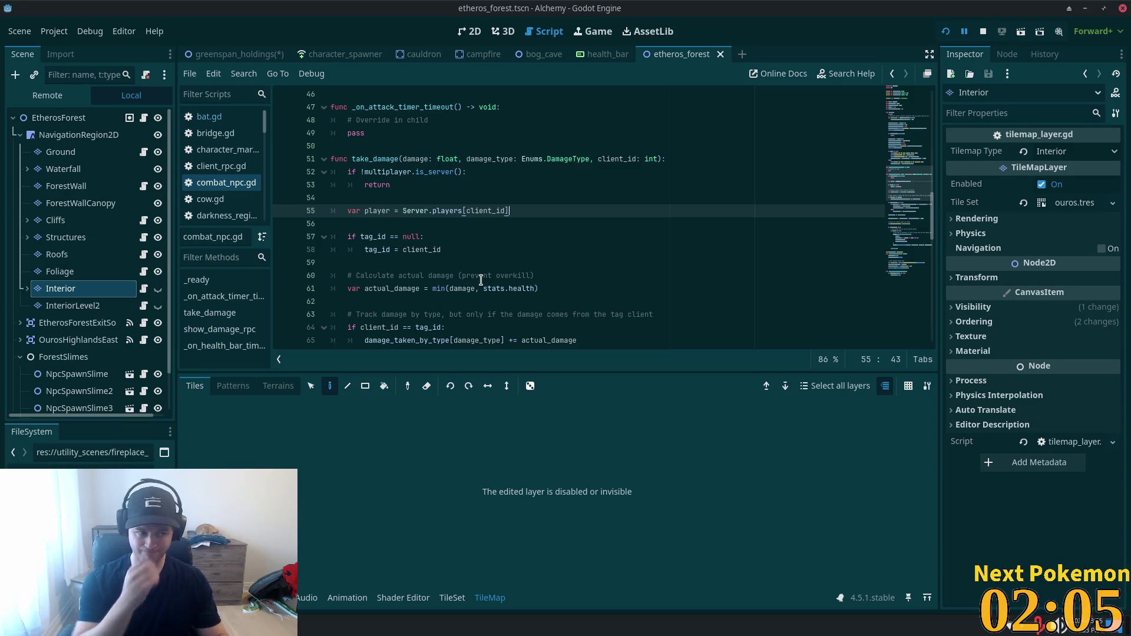
# Step: Place the caret at the end of line 52 in the script
pyautogui.click(533, 180)
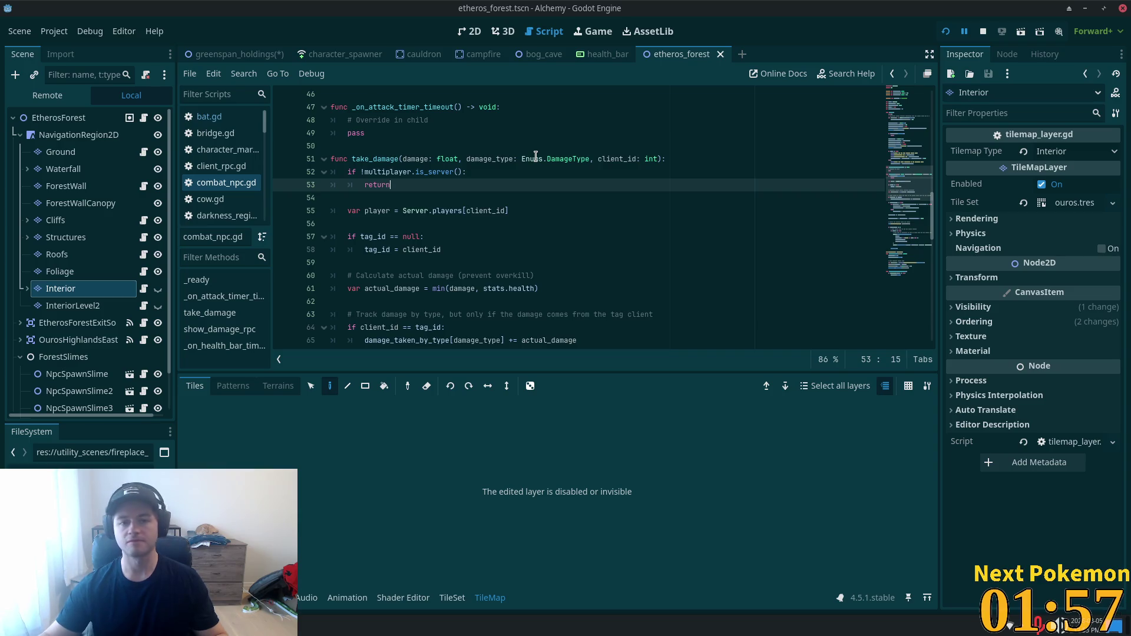
pyautogui.click(526, 170)
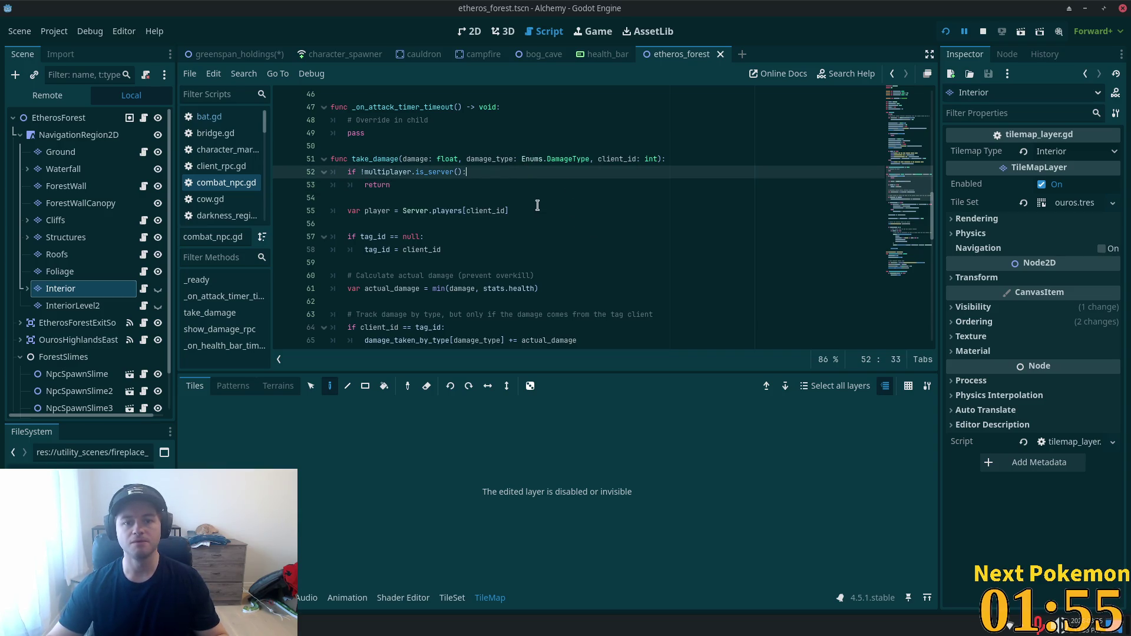
pyautogui.scroll(-2, 70, 214)
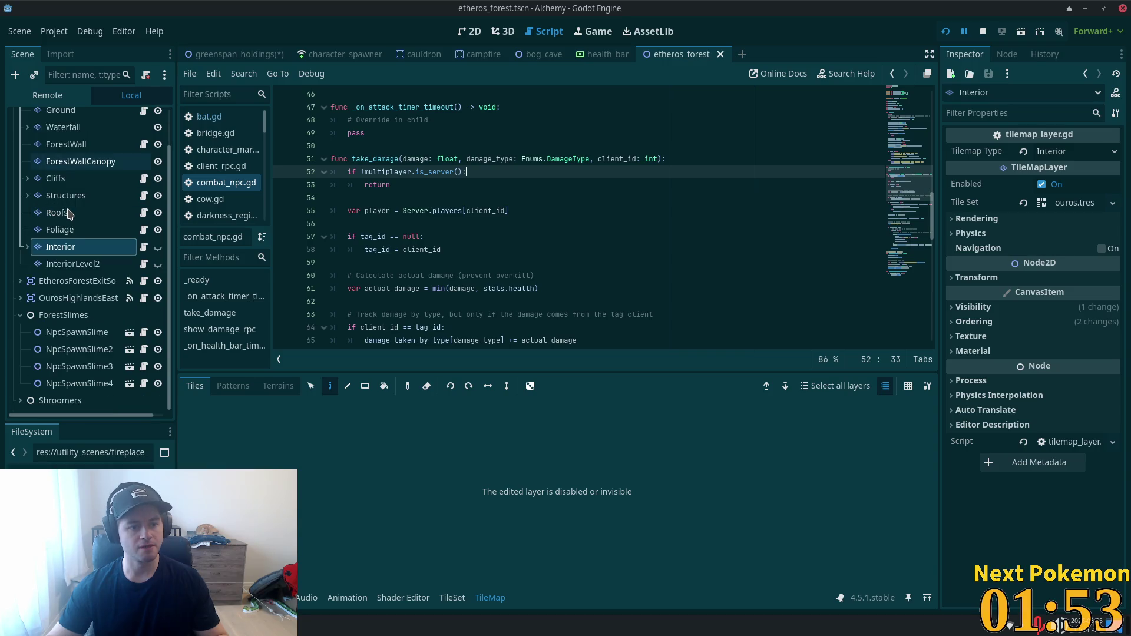
# Step: Confirm NpcSpawnSlime shows Npc ID 12, then bring up Quick Open Scene
pyautogui.click(69, 334)
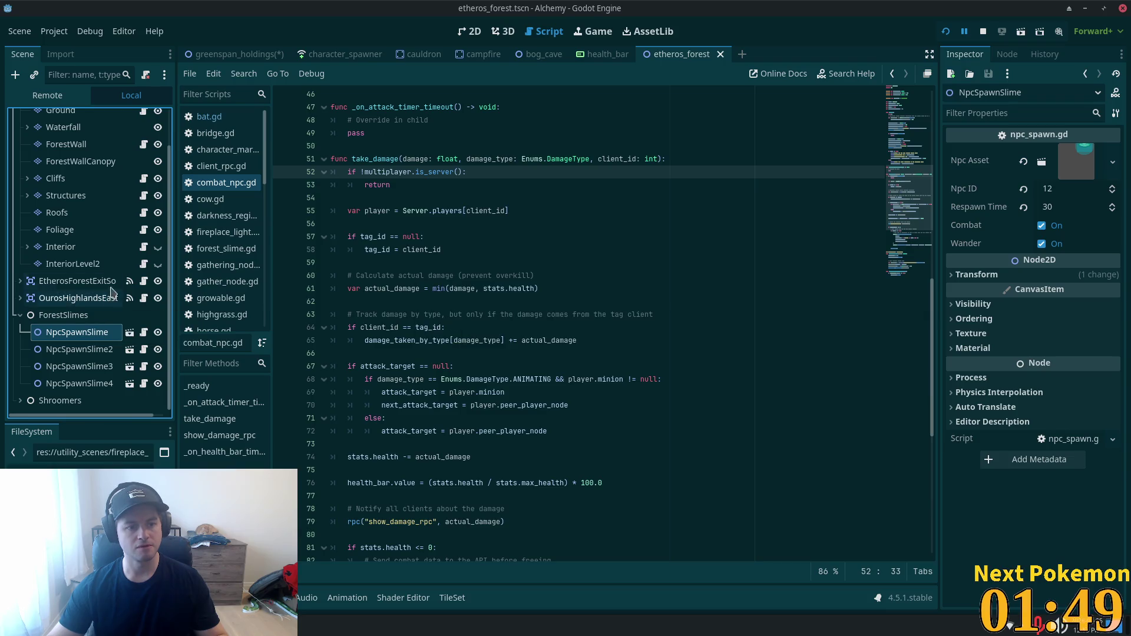
pyautogui.scroll(2, 54, 260)
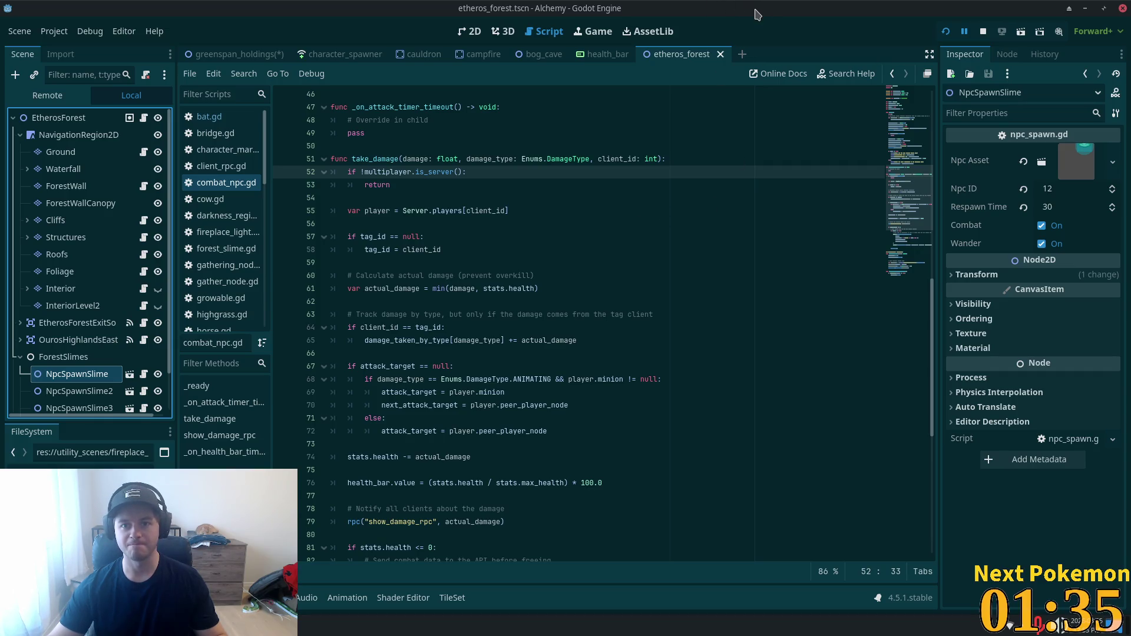
pyautogui.hotkey('ctrl', 'shift', 'o')
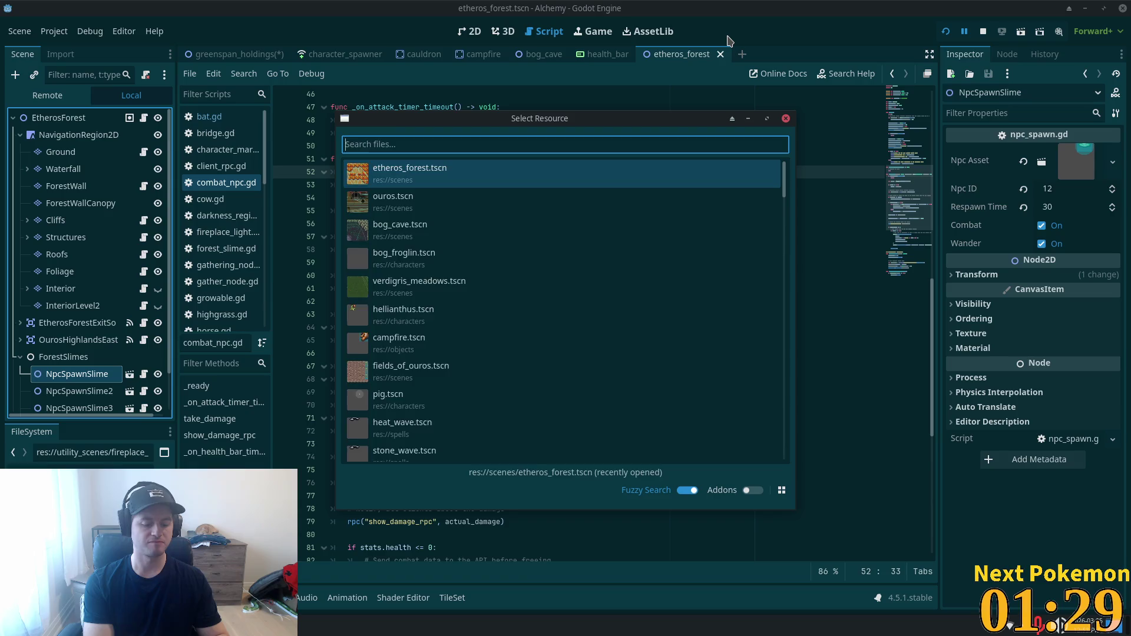
# Step: Search 'cave' and open ouros_well_cave.tscn
pyautogui.write('cave')
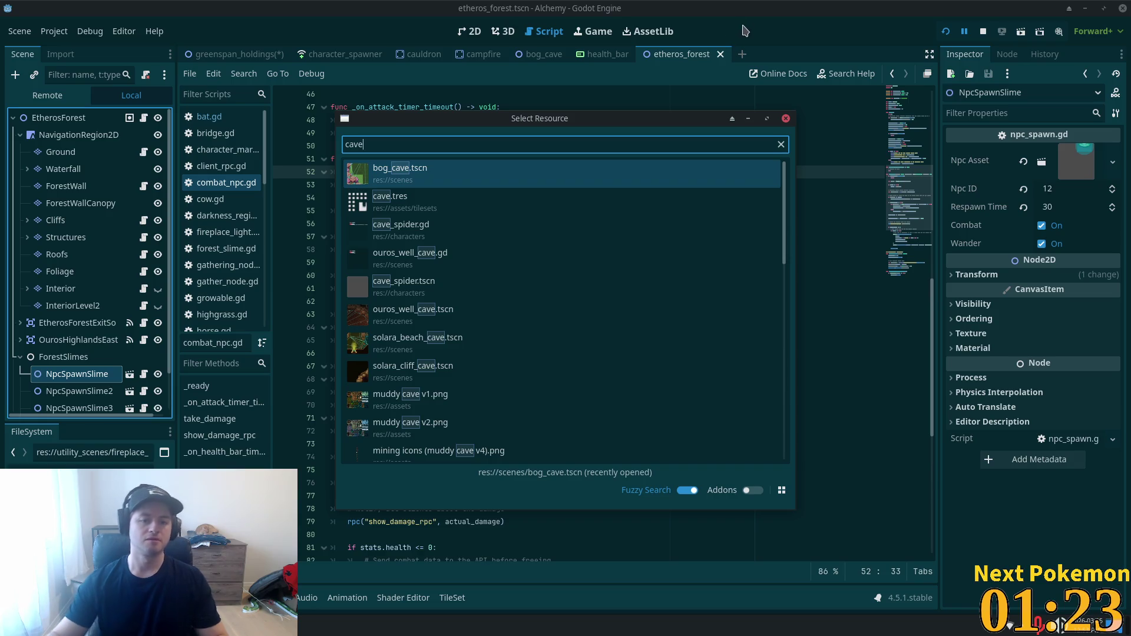
pyautogui.doubleClick(387, 315)
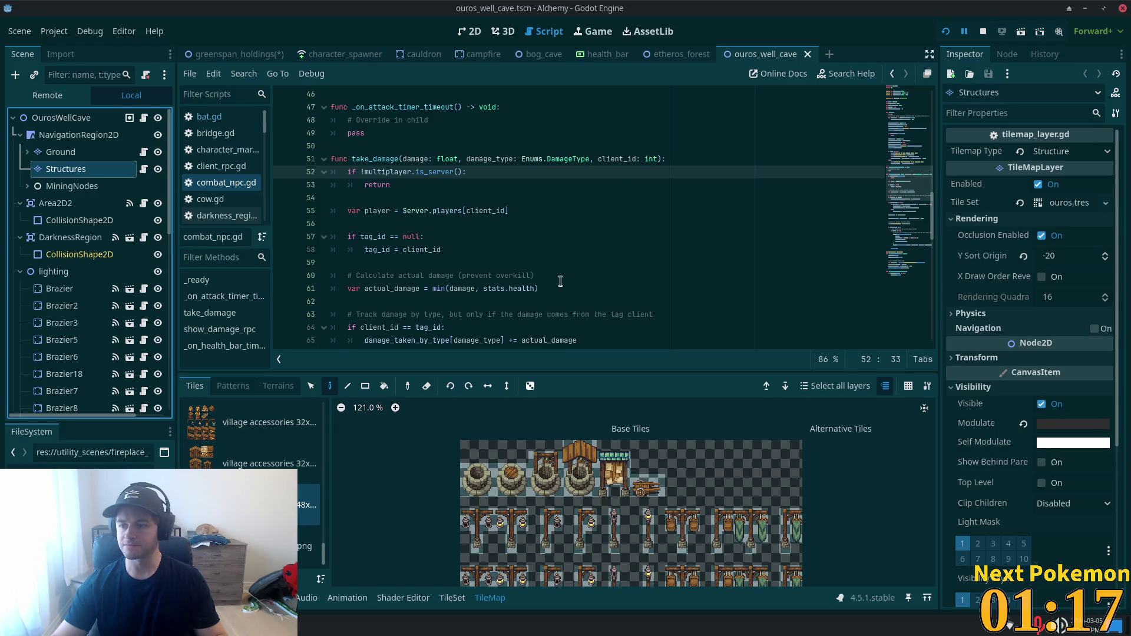
# Step: Collapse the lighting node in the ouros_well_cave Scene tree
pyautogui.scroll(-1, 554, 277)
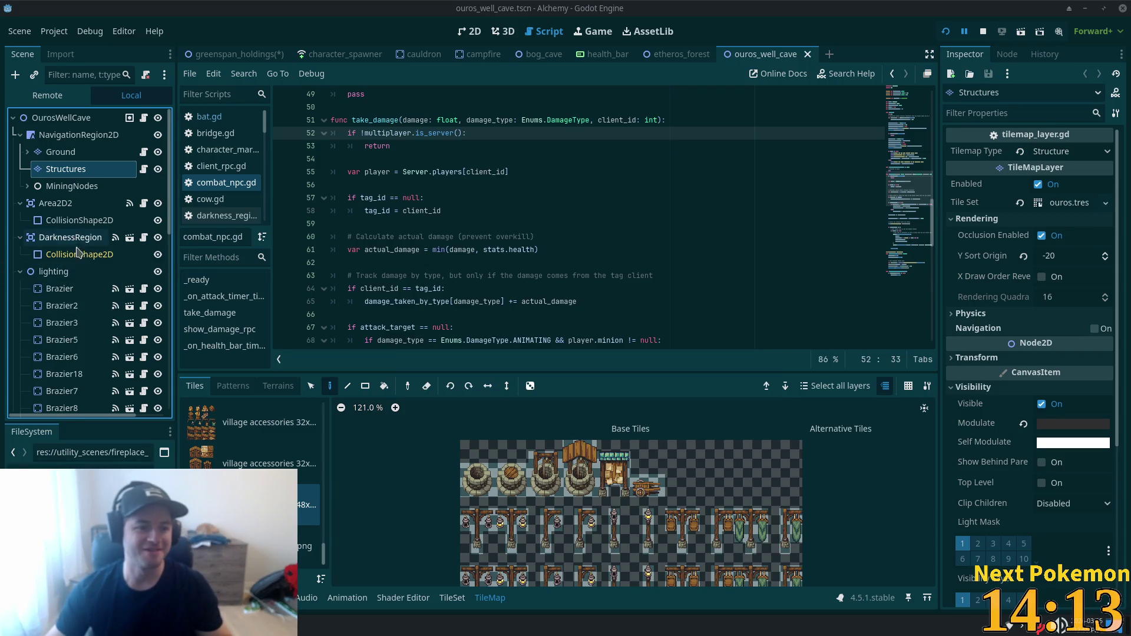
pyautogui.scroll(-1, 63, 277)
pyautogui.click(20, 235)
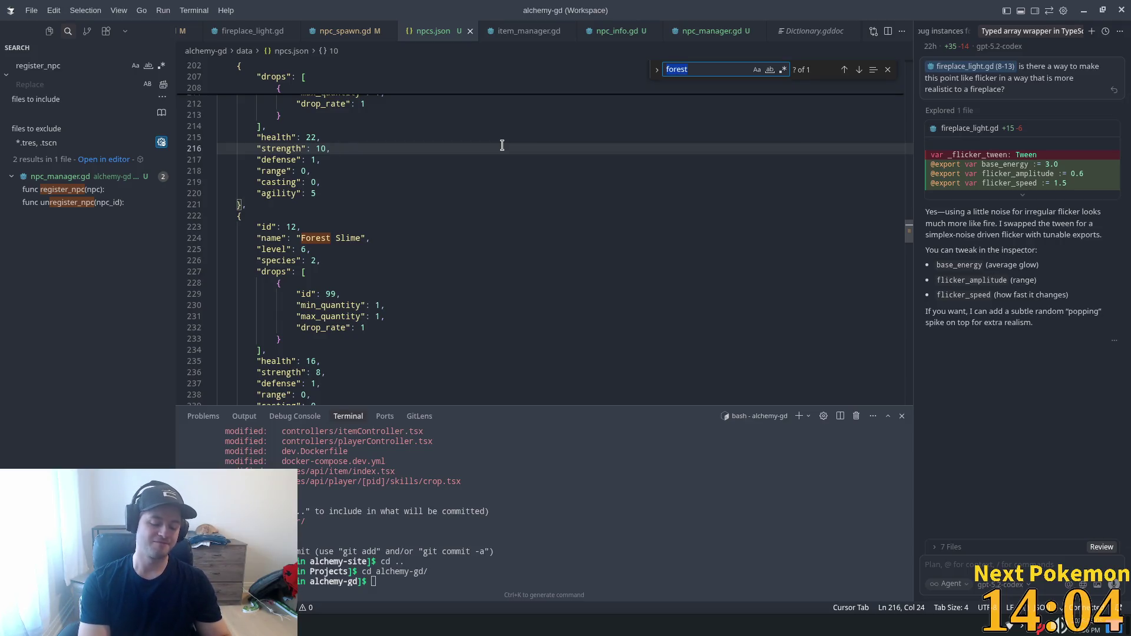
# Step: Search npcs.json for 'rat"' to find Rat's id 7, then return to Godot
pyautogui.write('rat')
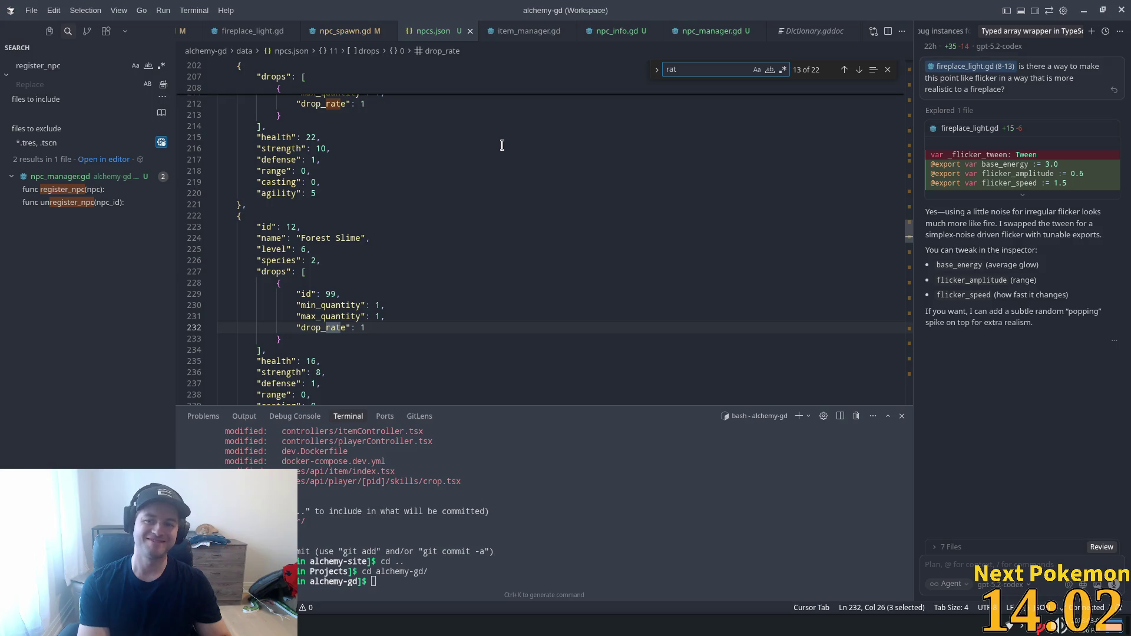
pyautogui.write(':')
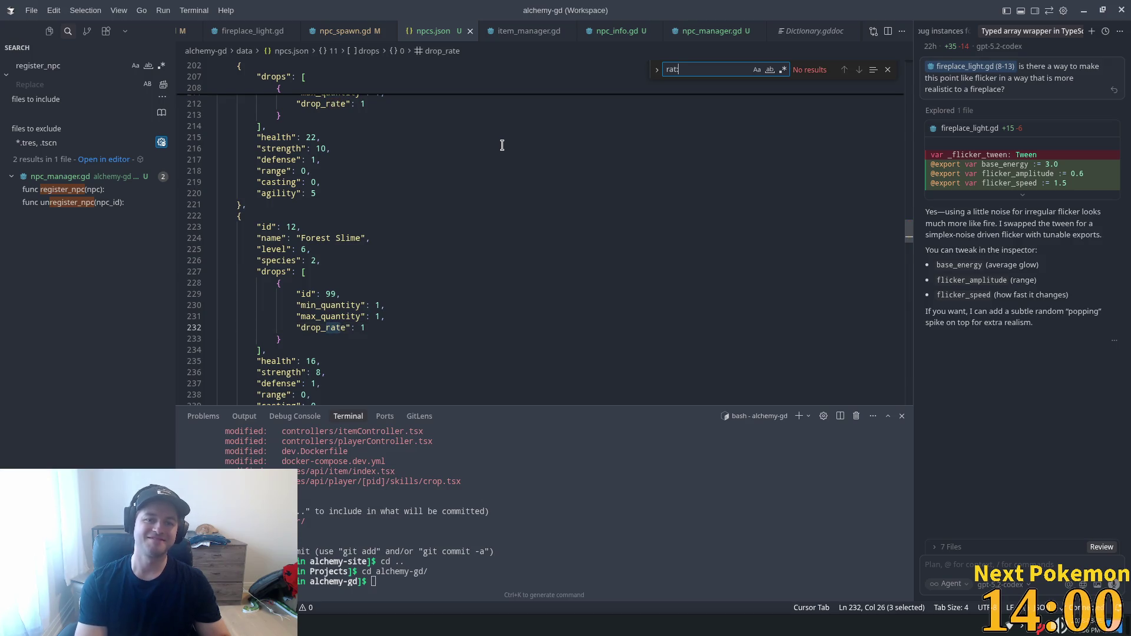
pyautogui.press('BackSpace')
pyautogui.write('"')
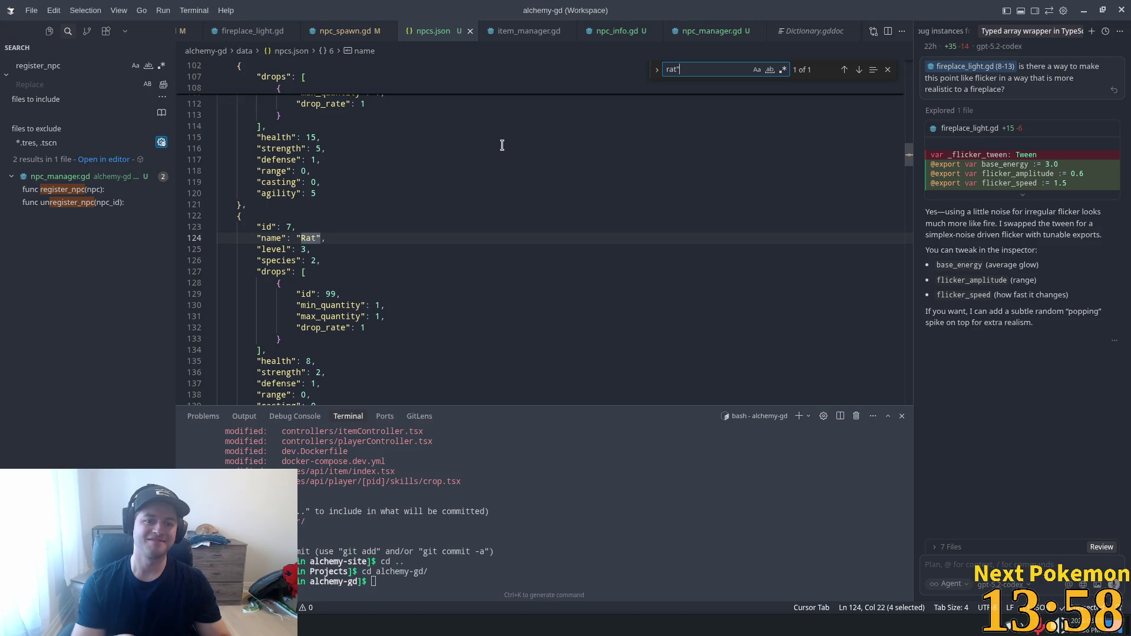
pyautogui.hotkey('alt', 'Tab')
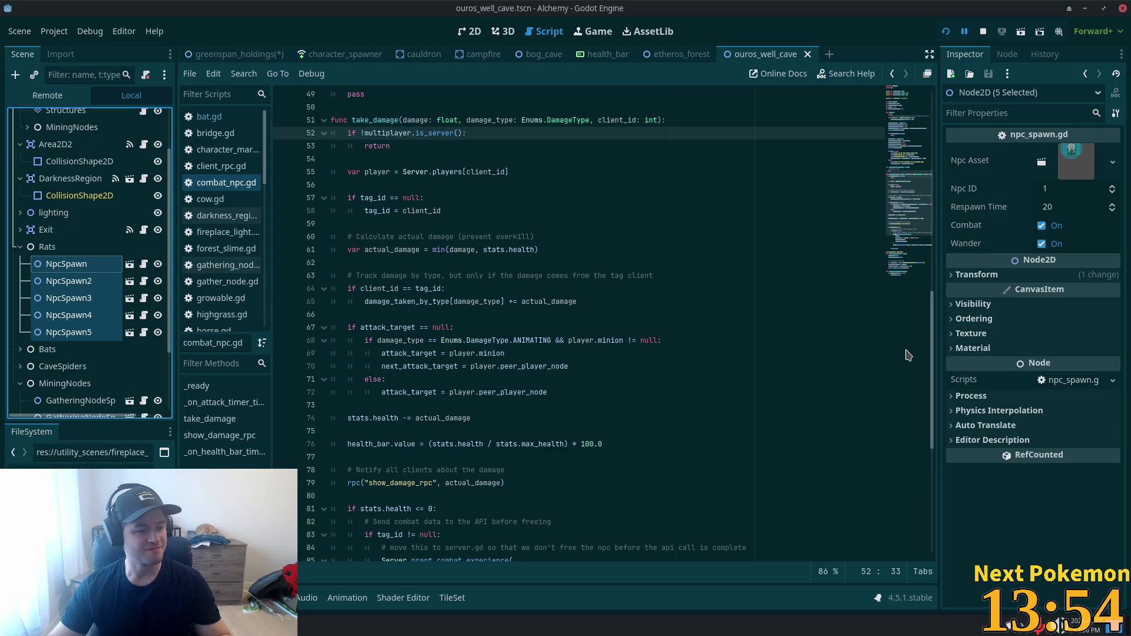
# Step: Give the selected Rats spawners Npc ID 7
pyautogui.click(1059, 188)
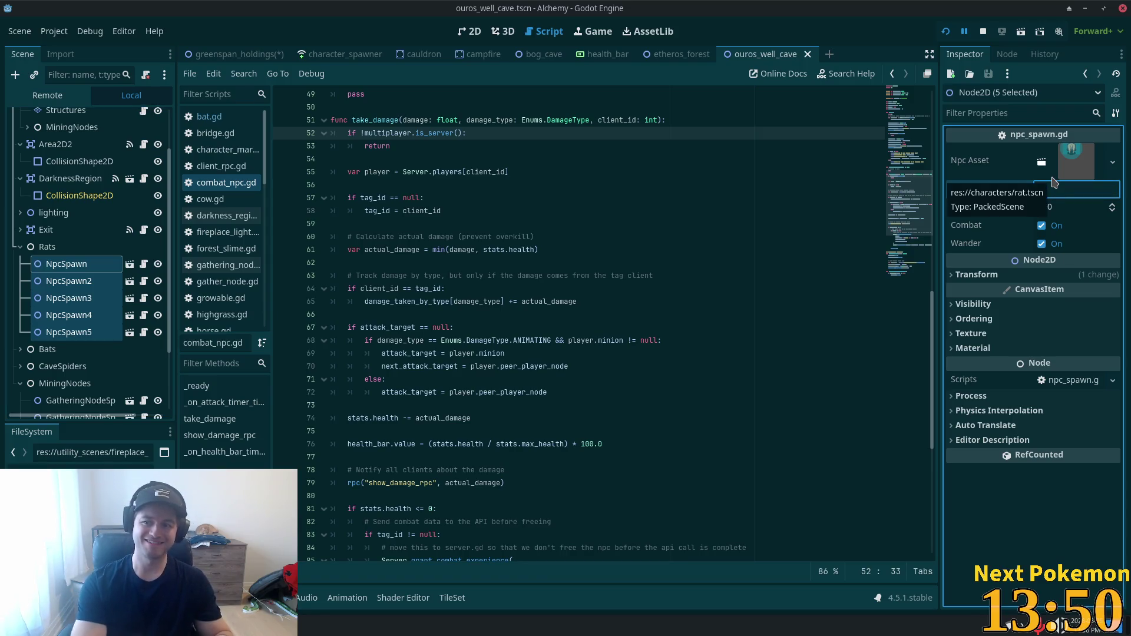
pyautogui.write('7')
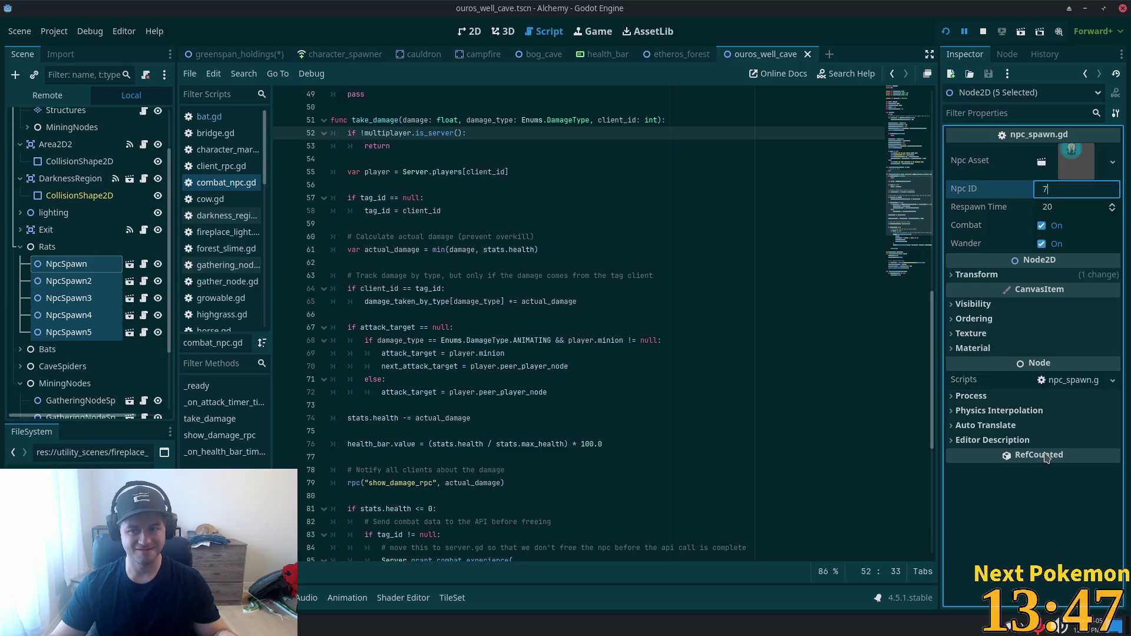
pyautogui.hotkey('alt', 'Tab')
pyautogui.hotkey('alt', 'Tab')
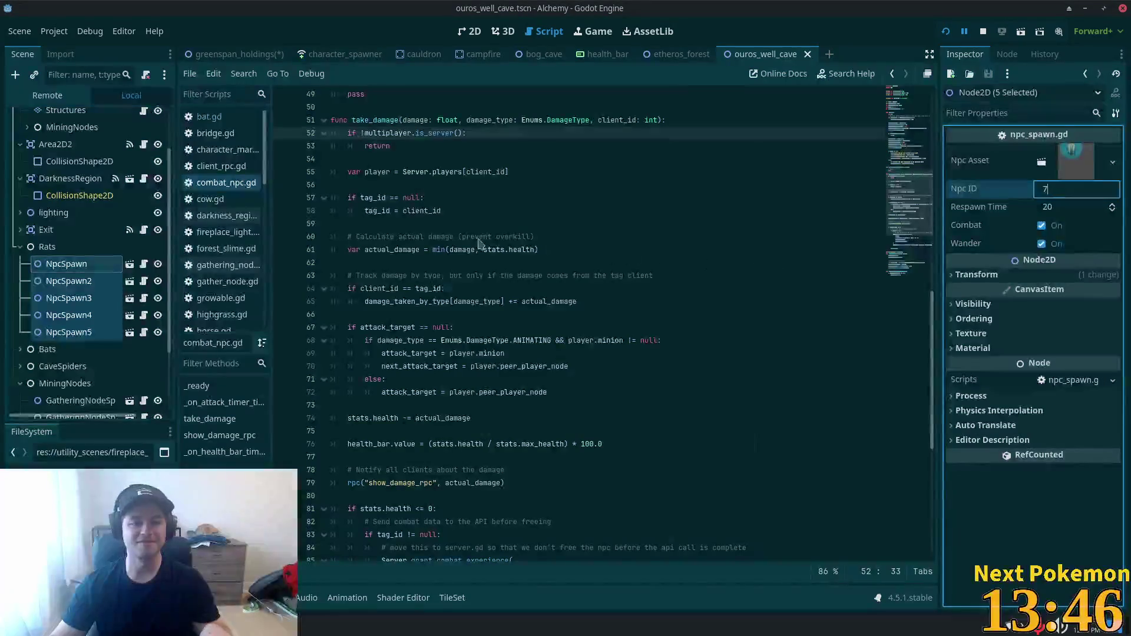
# Step: Expand Bats and multi-select NpcSpawn4 through NpcSpawn9
pyautogui.click(39, 350)
pyautogui.click(20, 350)
pyautogui.click(47, 366)
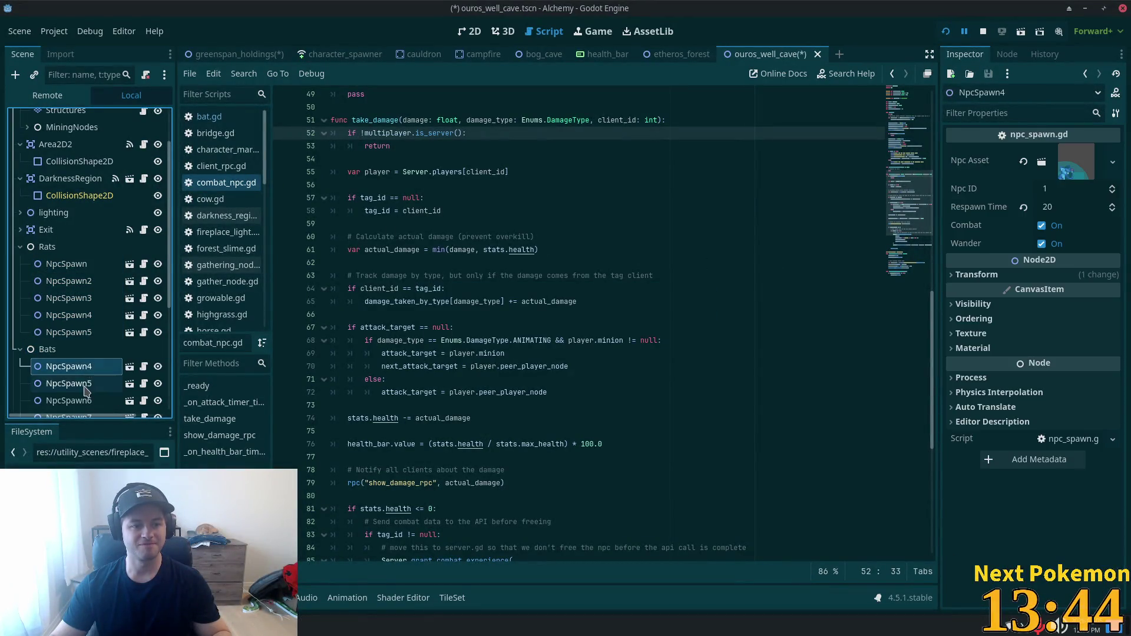
pyautogui.scroll(-5, 83, 360)
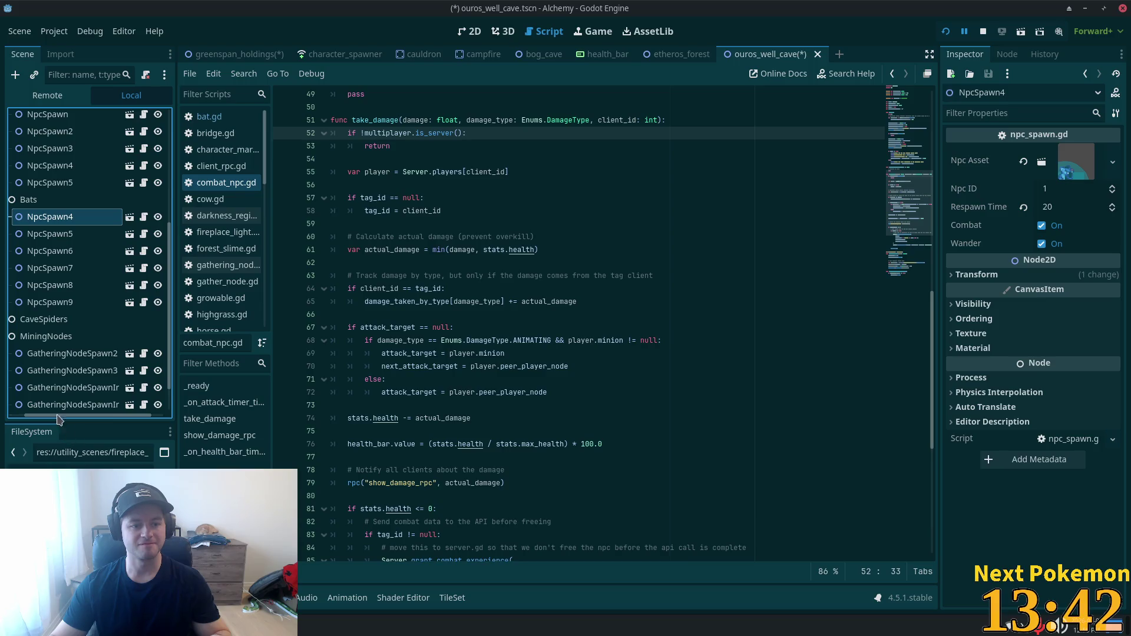
pyautogui.moveTo(48, 420); pyautogui.dragTo(29, 420)
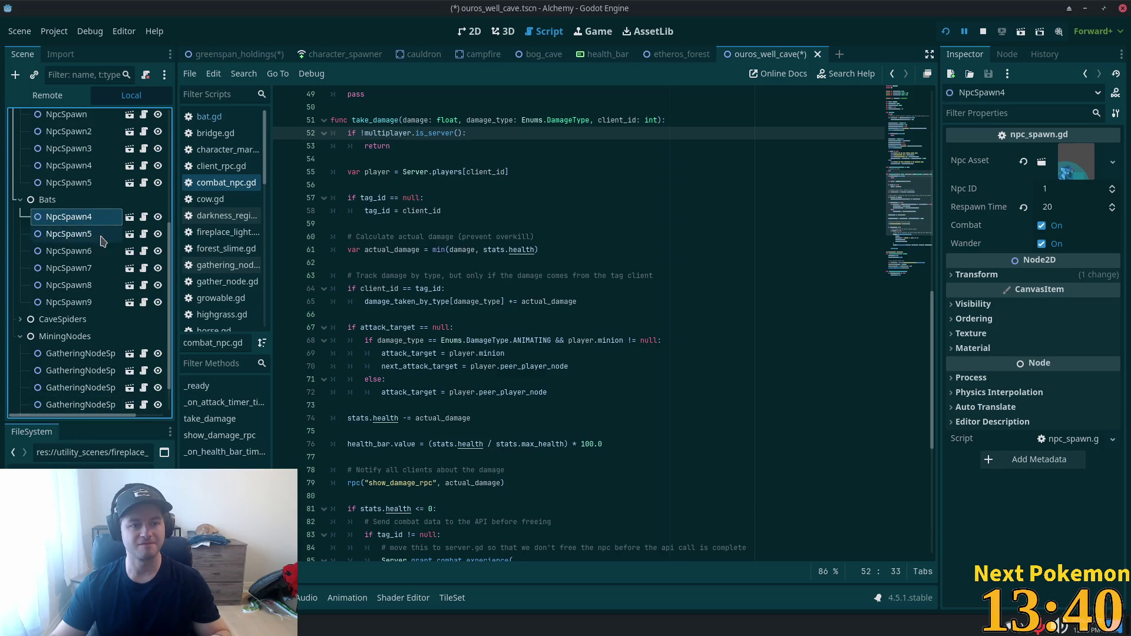
pyautogui.keyDown('shift'); pyautogui.click(68, 305); pyautogui.keyUp('shift')
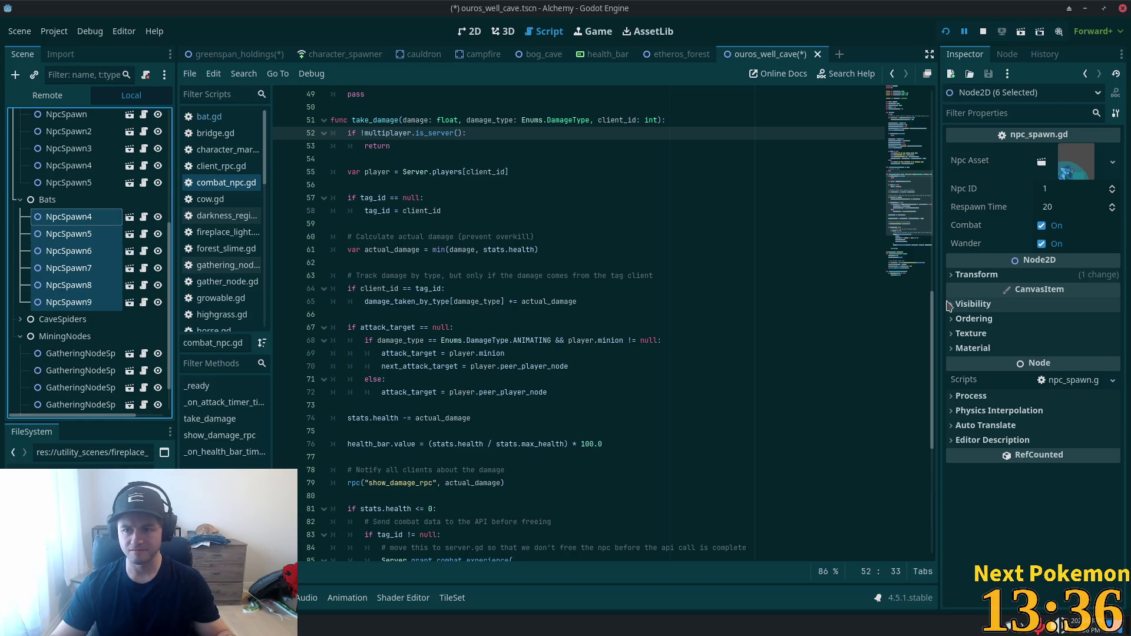
pyautogui.hotkey('alt', 'Tab')
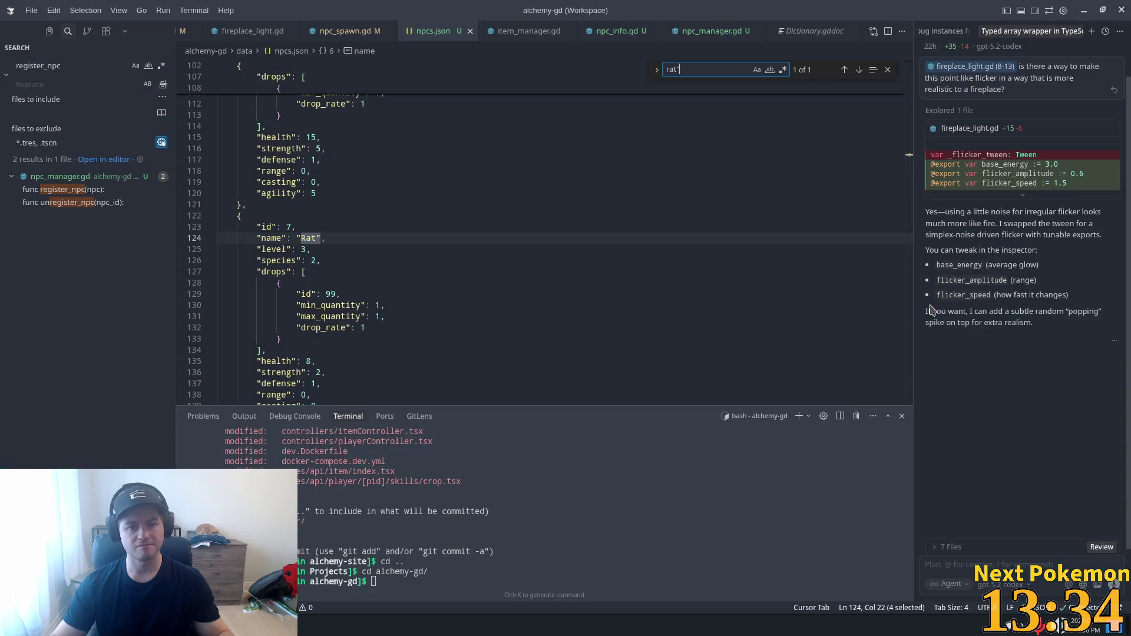
# Step: Scroll npcs.json to the Bat entry, id 8, and return to Godot
pyautogui.scroll(3, 551, 254)
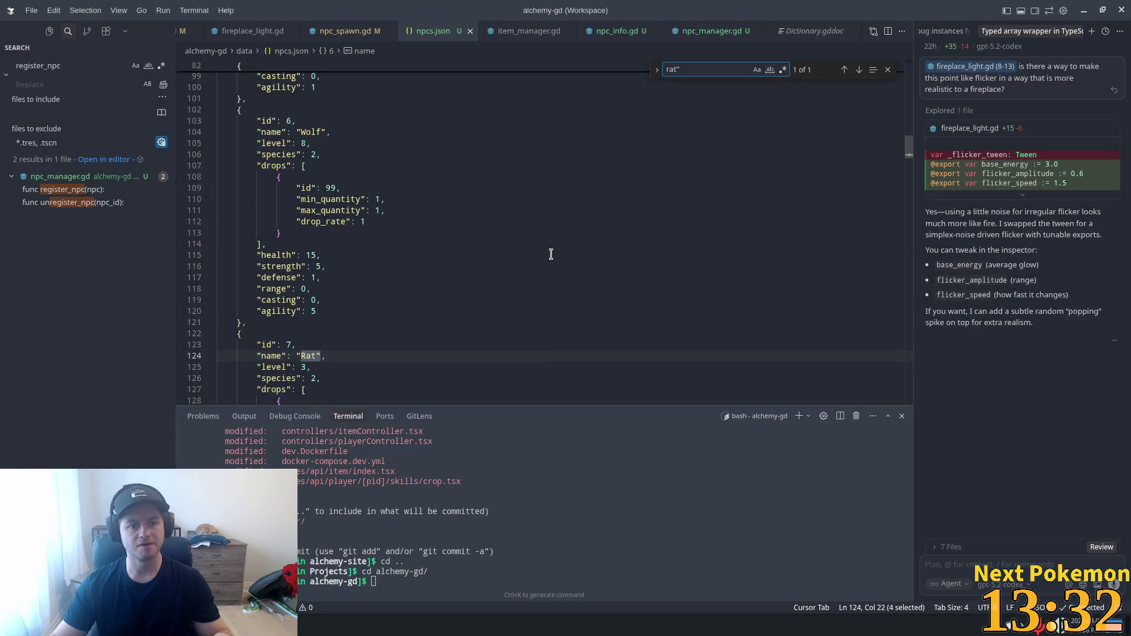
pyautogui.scroll(-12, 551, 254)
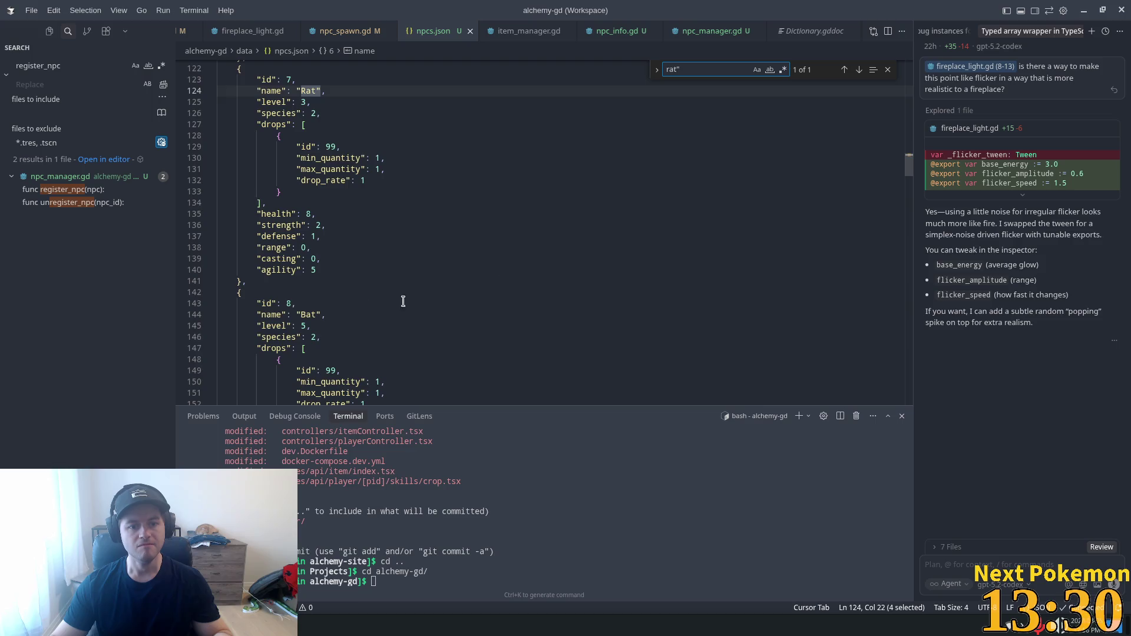
pyautogui.scroll(-2, 306, 261)
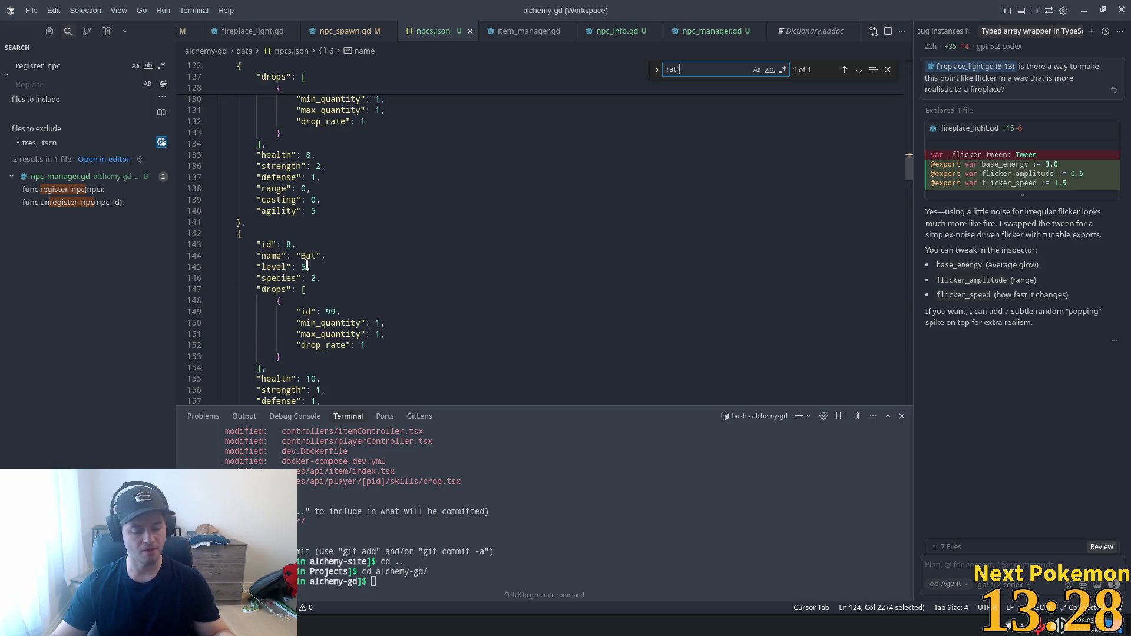
pyautogui.hotkey('alt', 'Tab')
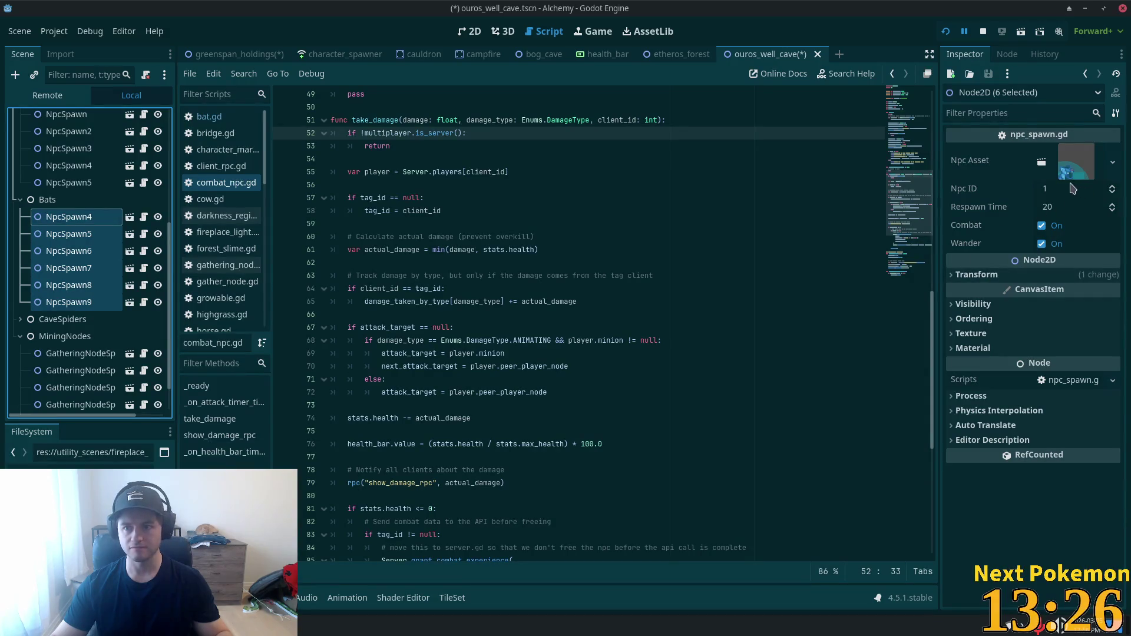
# Step: Set the six bat spawns to Npc ID 8 and save ouros_well_cave
pyautogui.click(1073, 189)
pyautogui.write('8')
pyautogui.press('Tab')
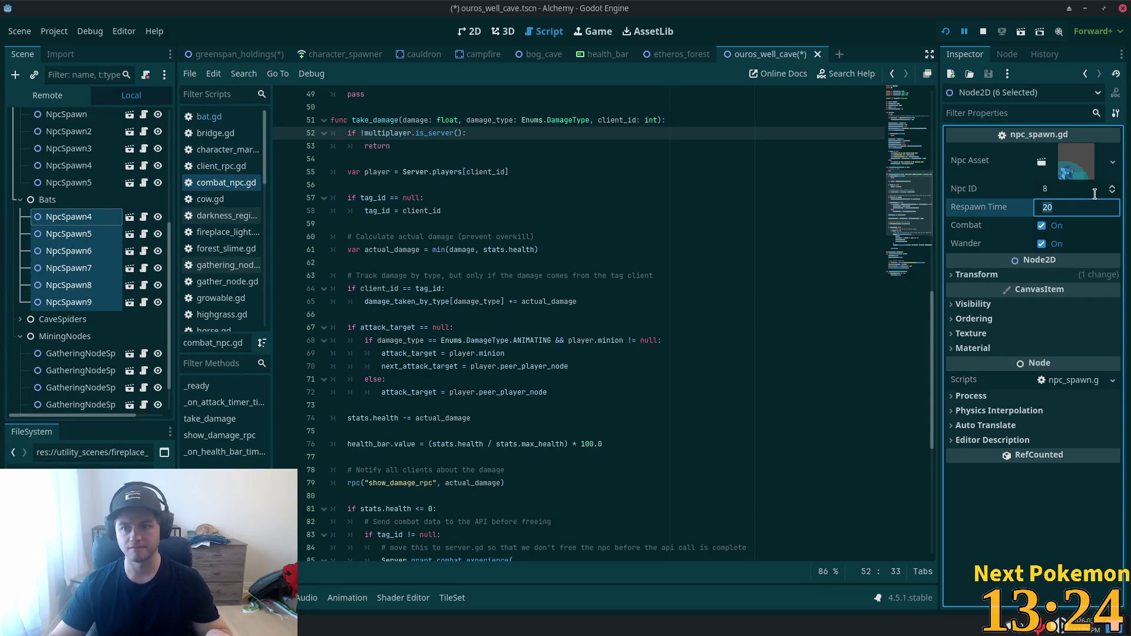
pyautogui.hotkey('ctrl', 's')
# Step: Expand CaveSpiders and multi-select NpcSpawn10 through NpcSpawn13
pyautogui.click(26, 323)
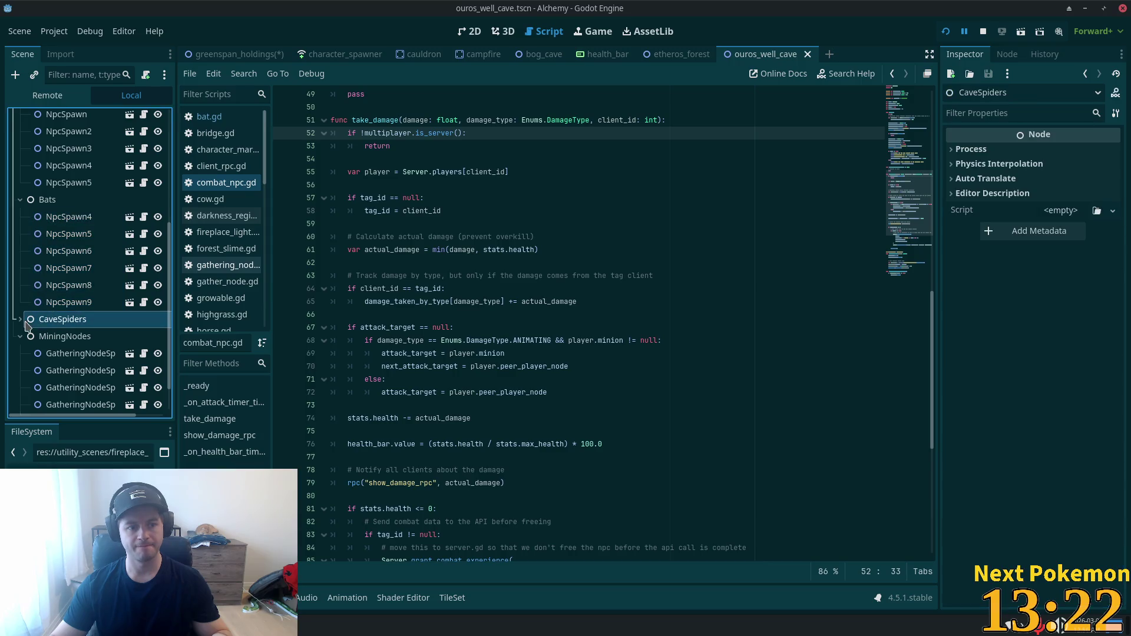
pyautogui.click(20, 319)
pyautogui.click(42, 337)
pyautogui.keyDown('shift'); pyautogui.click(38, 388); pyautogui.keyUp('shift')
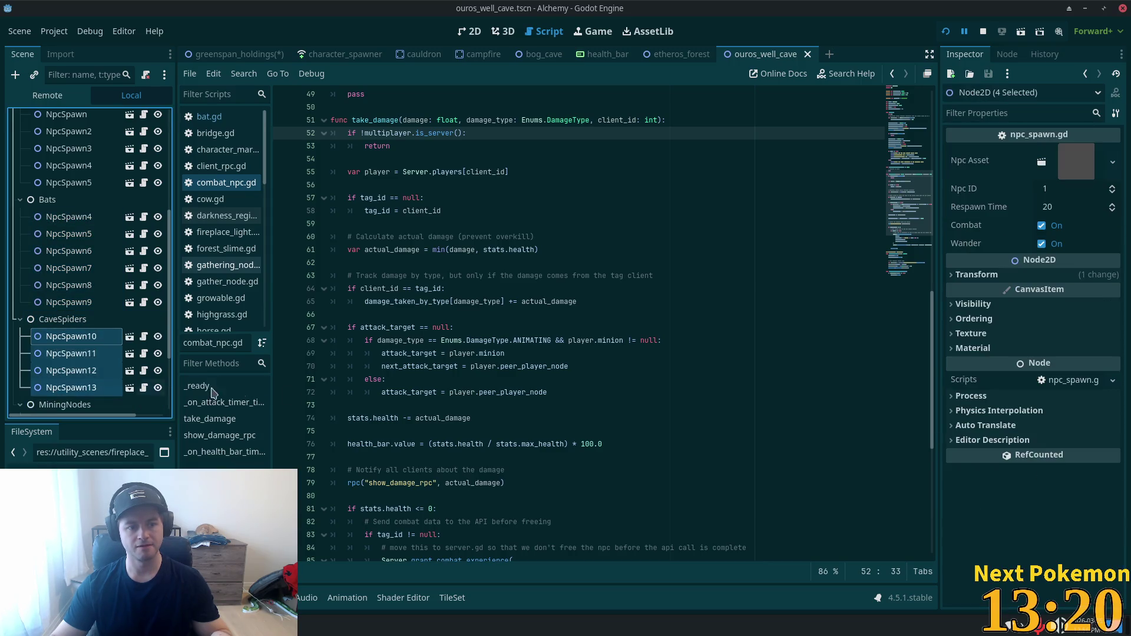
# Step: Search npcs.json for 'cave' to find Cave Spider's id 9
pyautogui.hotkey('alt', 'Tab')
pyautogui.click(447, 179)
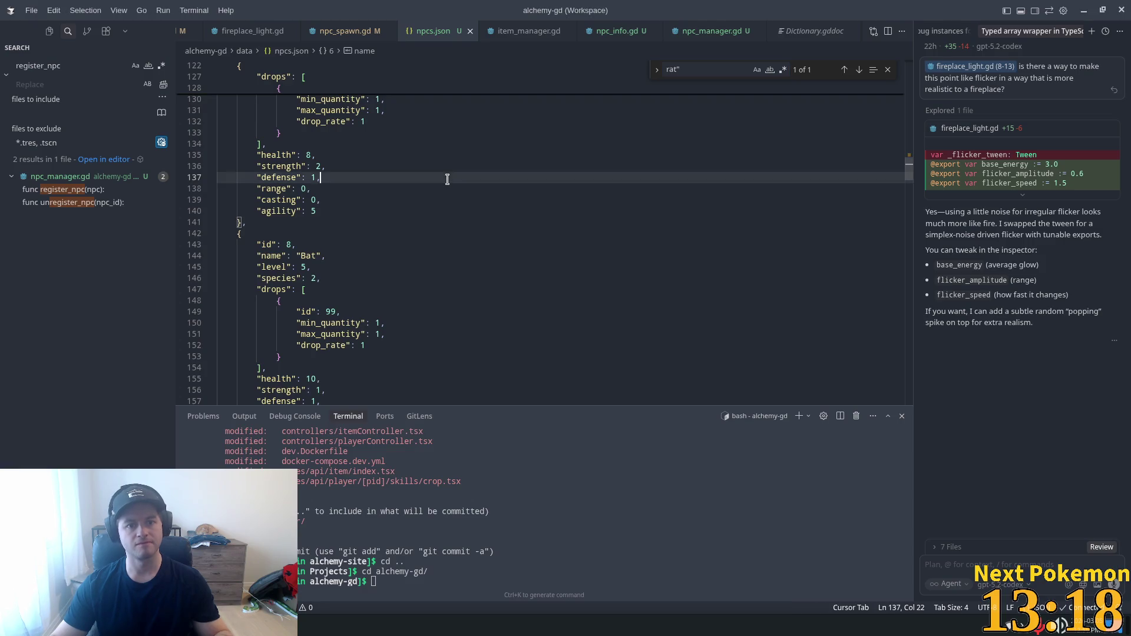
pyautogui.hotkey('ctrl', 'f')
pyautogui.write('cave_')
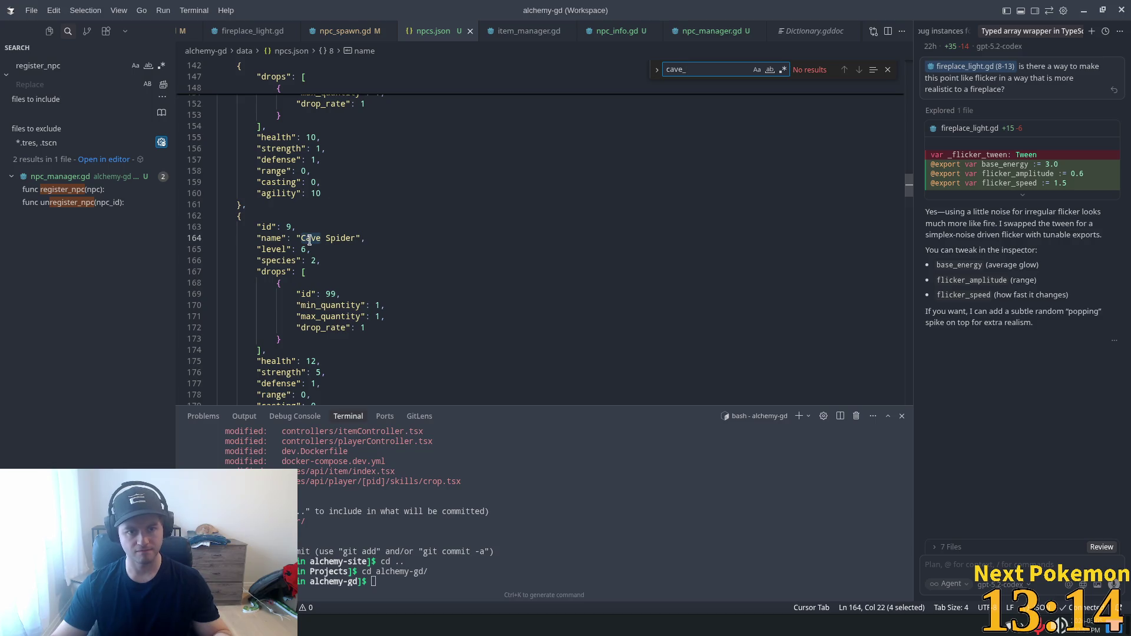
pyautogui.hotkey('alt', 'Tab')
pyautogui.click(1070, 188)
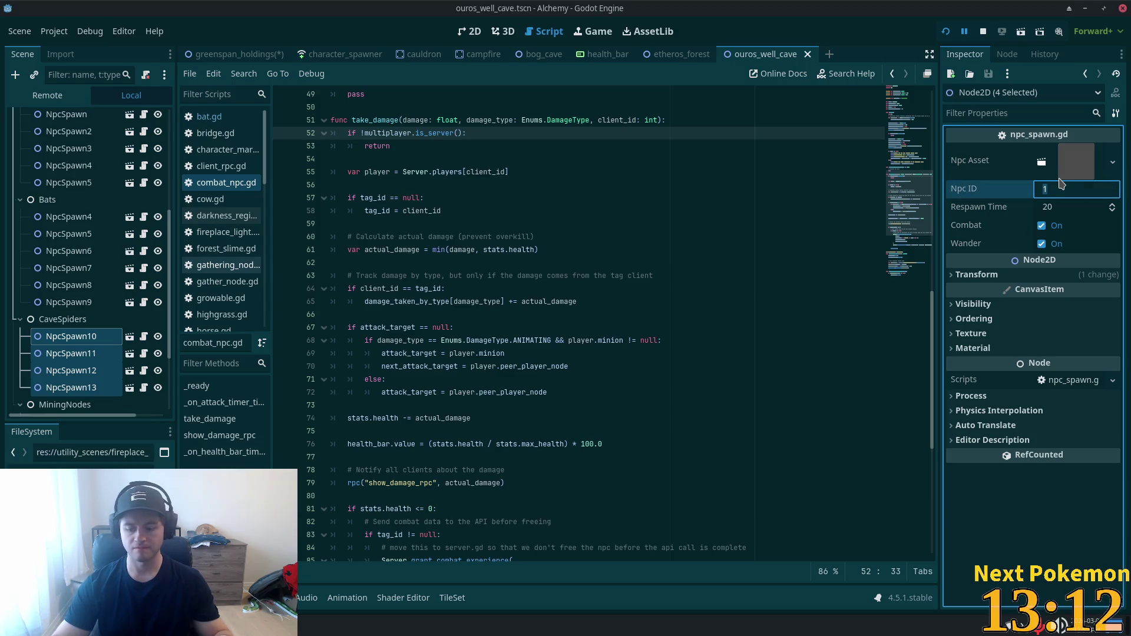
# Step: Enter Npc ID 9 for NpcSpawn10–13, collapse MiningNodes, and save ouros_well_cave
pyautogui.write('9')
pyautogui.press('Tab')
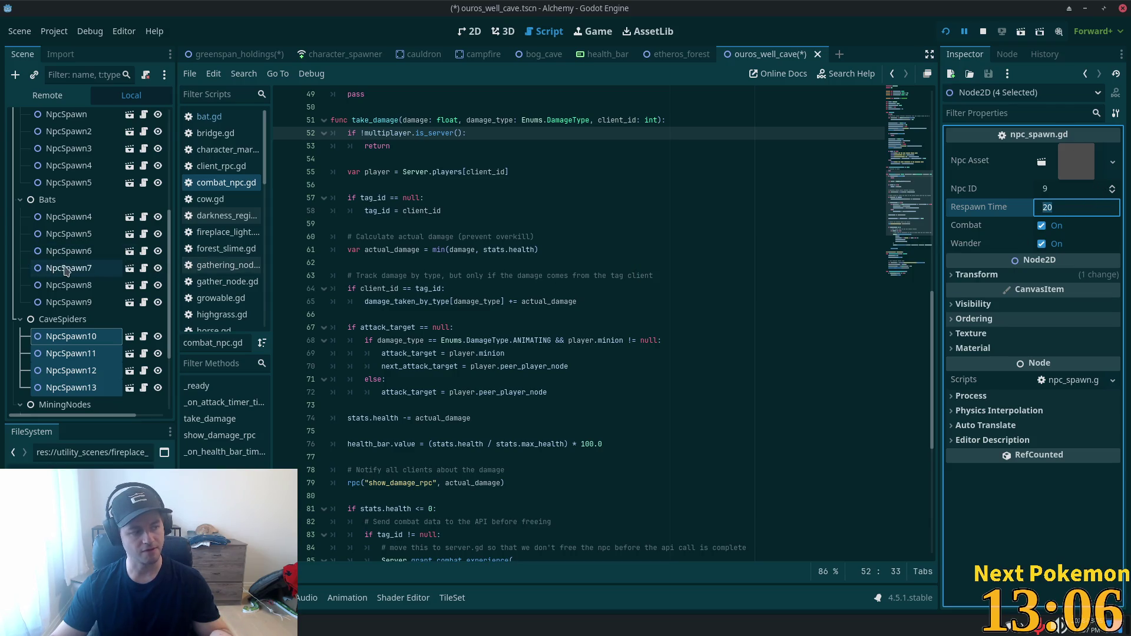
pyautogui.scroll(-3, 66, 270)
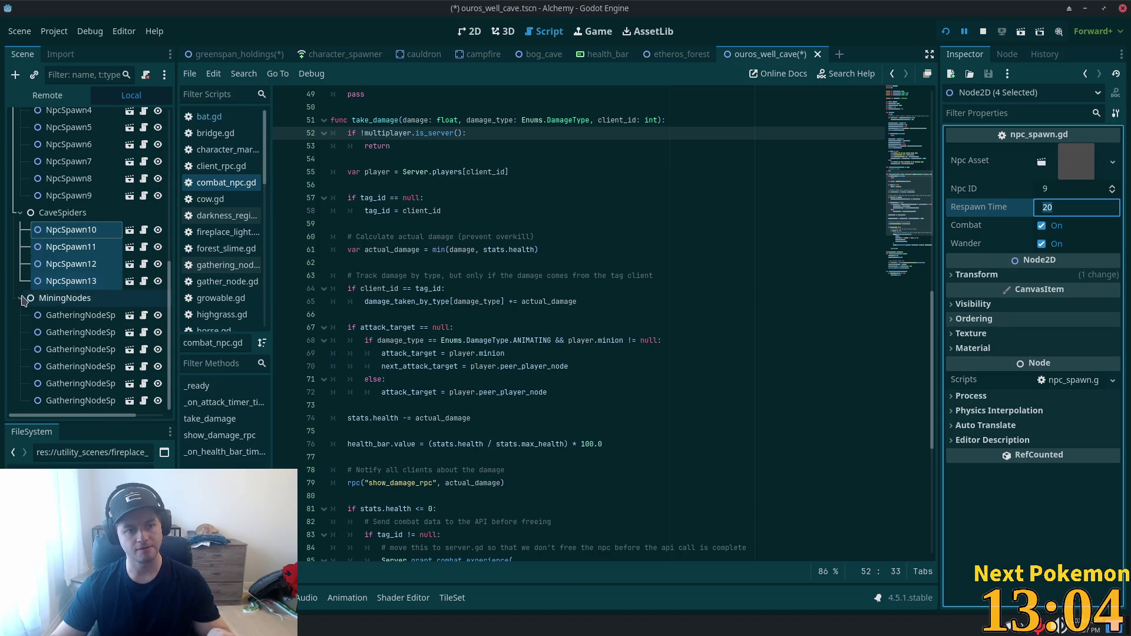
pyautogui.click(21, 299)
pyautogui.hotkey('ctrl', 's')
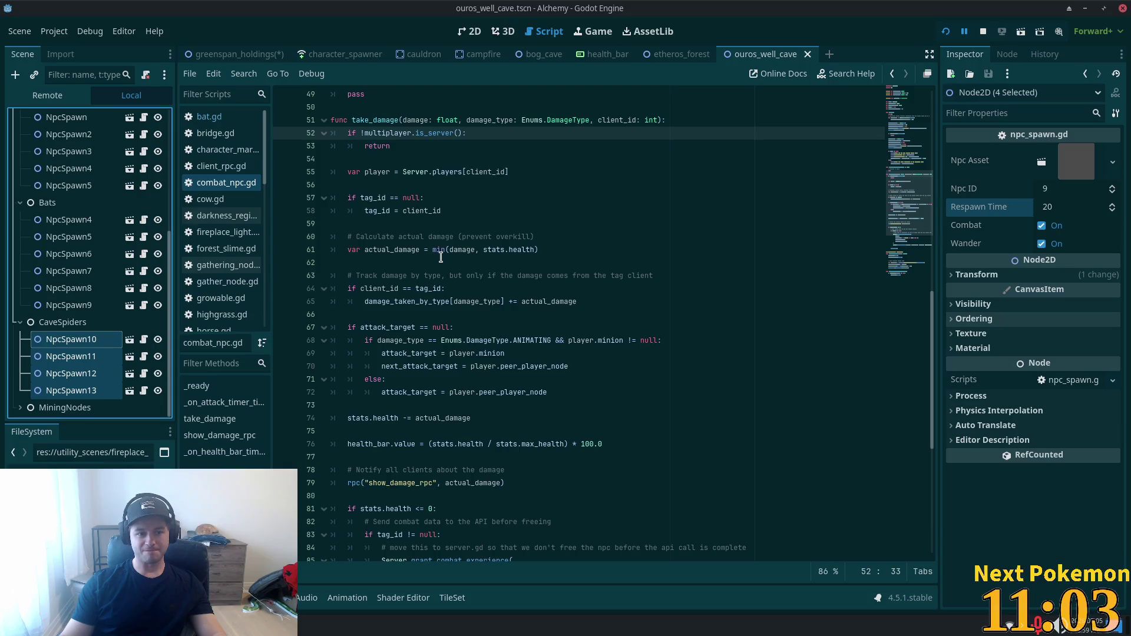
# Step: Bring up Quick Open Scene (Ctrl+Shift+O) from the script editor
pyautogui.scroll(-4, 436, 262)
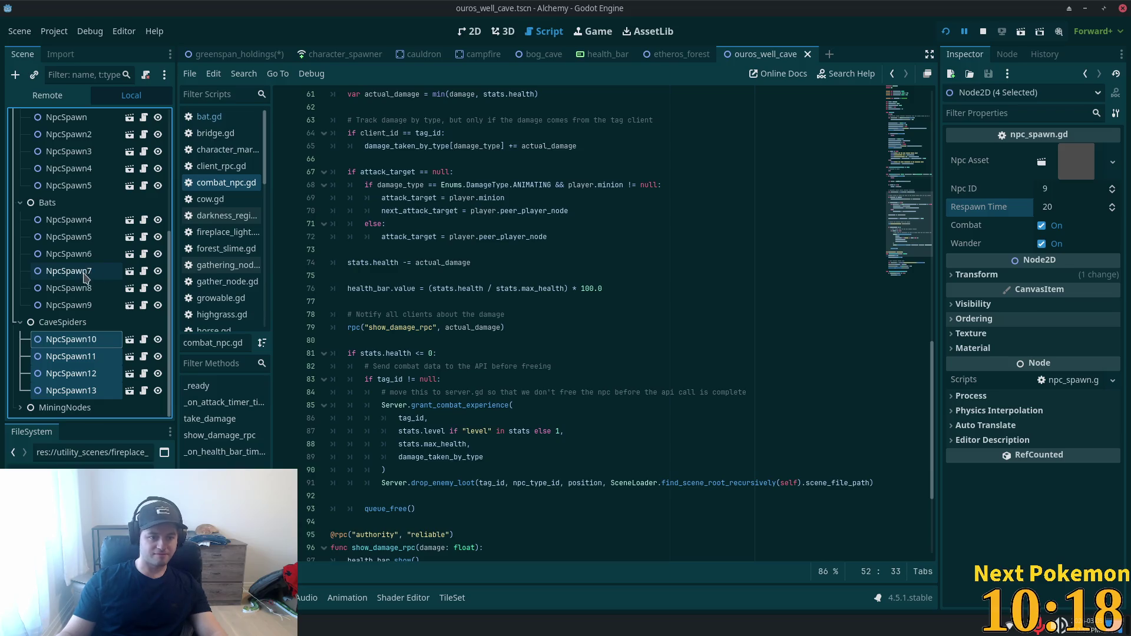
pyautogui.click(683, 276)
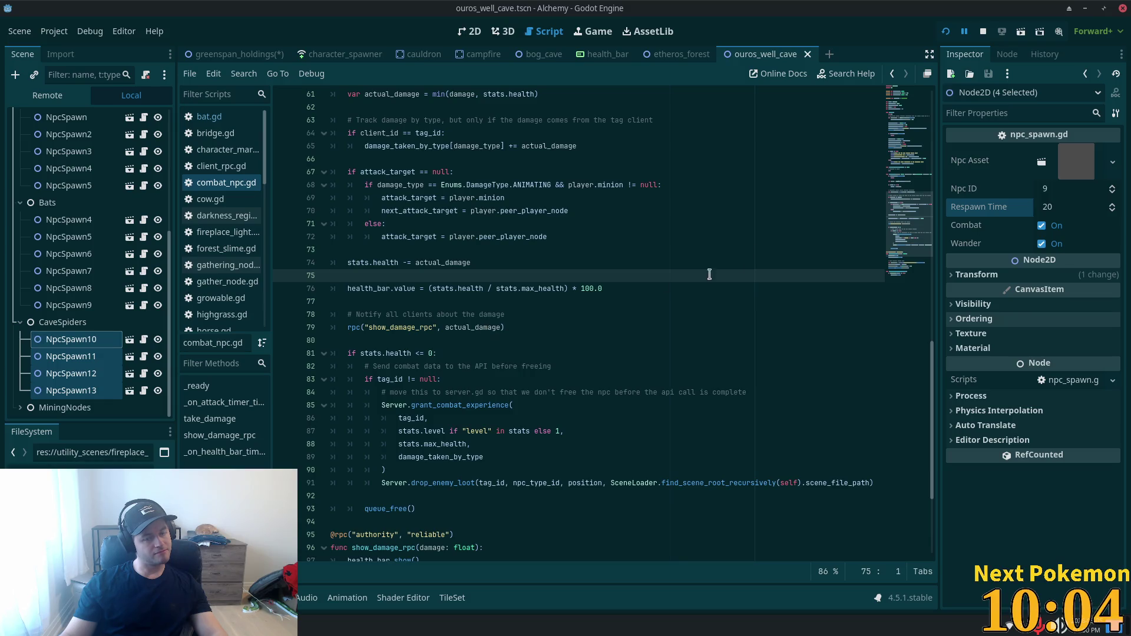
pyautogui.click(757, 248)
pyautogui.hotkey('ctrl', 'shift', 'o')
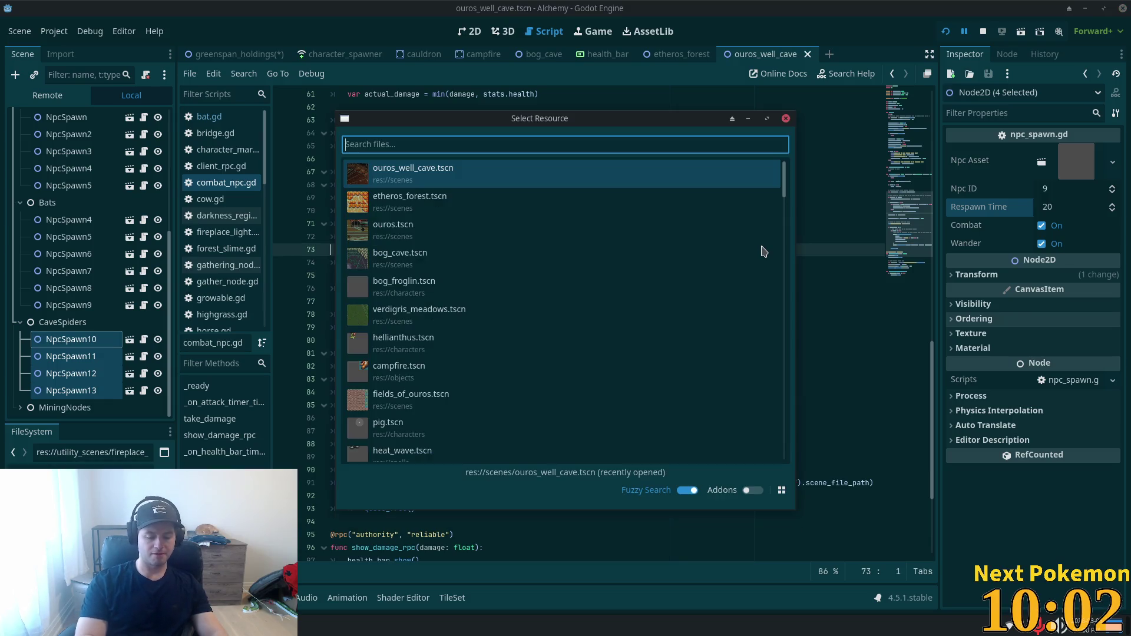
# Step: Open solara_desert.tscn and collapse the Bridge and StoneObelisks groups
pyautogui.write('solara')
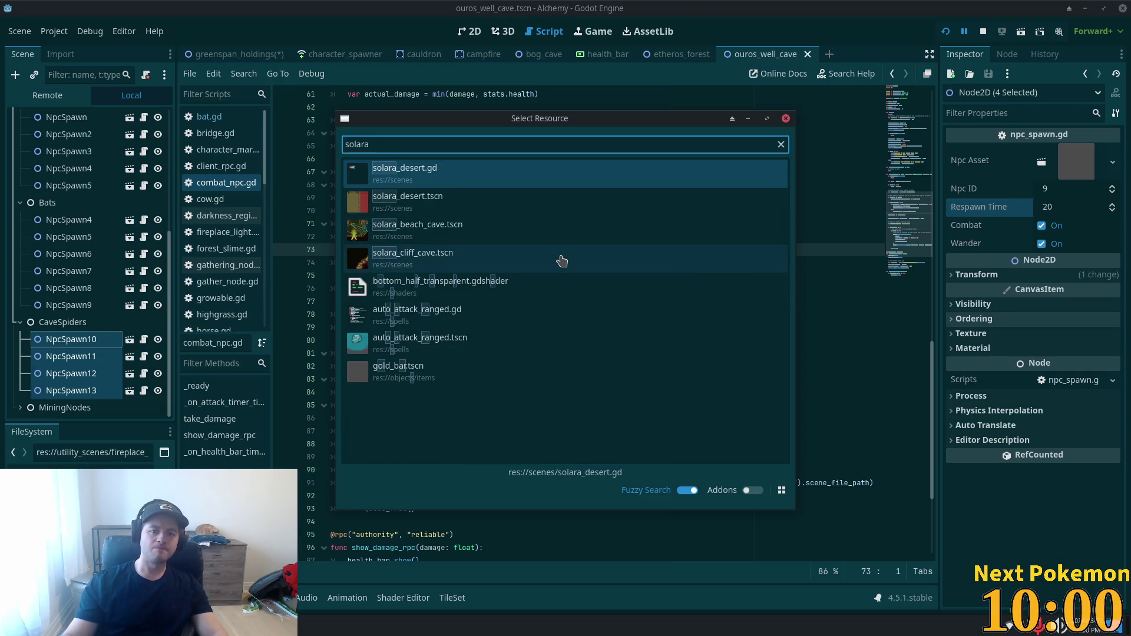
pyautogui.doubleClick(398, 204)
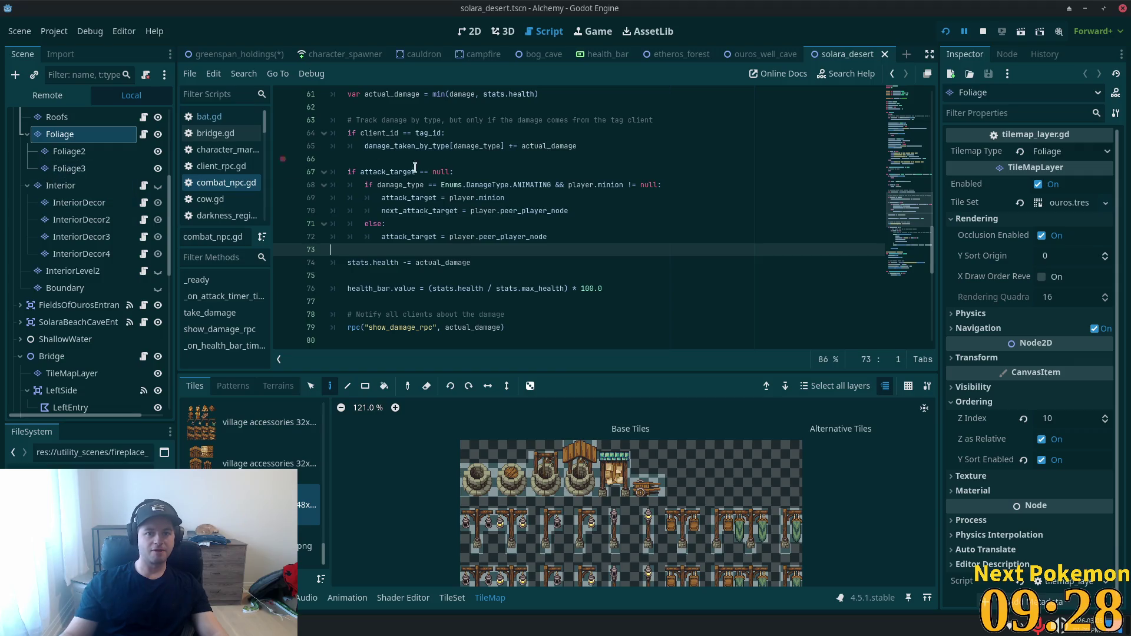
pyautogui.scroll(-5, 106, 209)
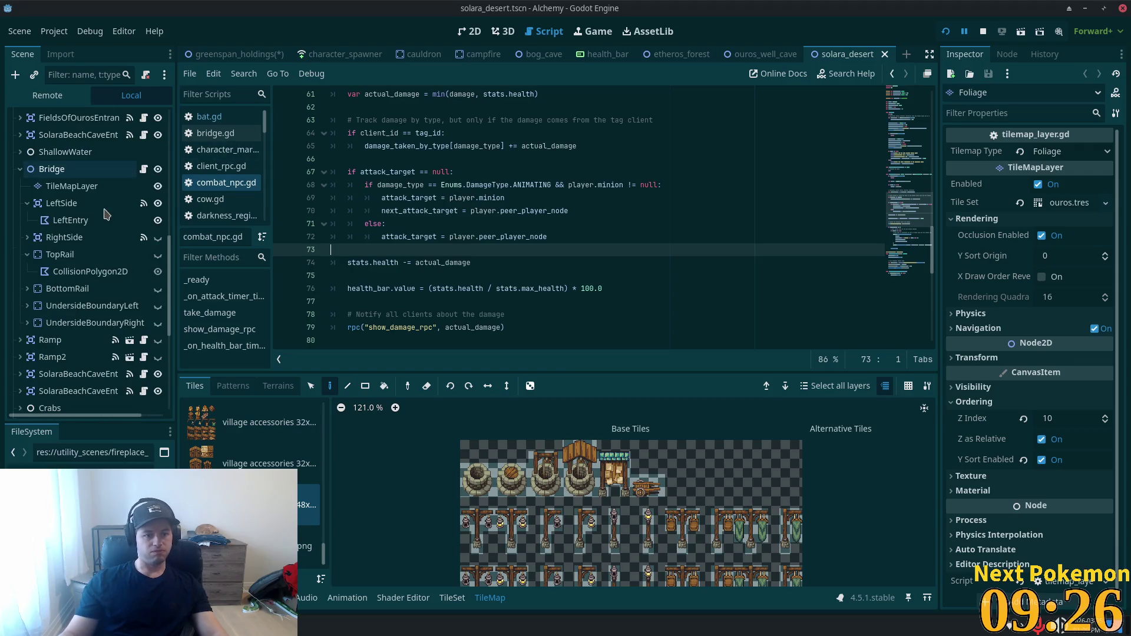
pyautogui.click(19, 170)
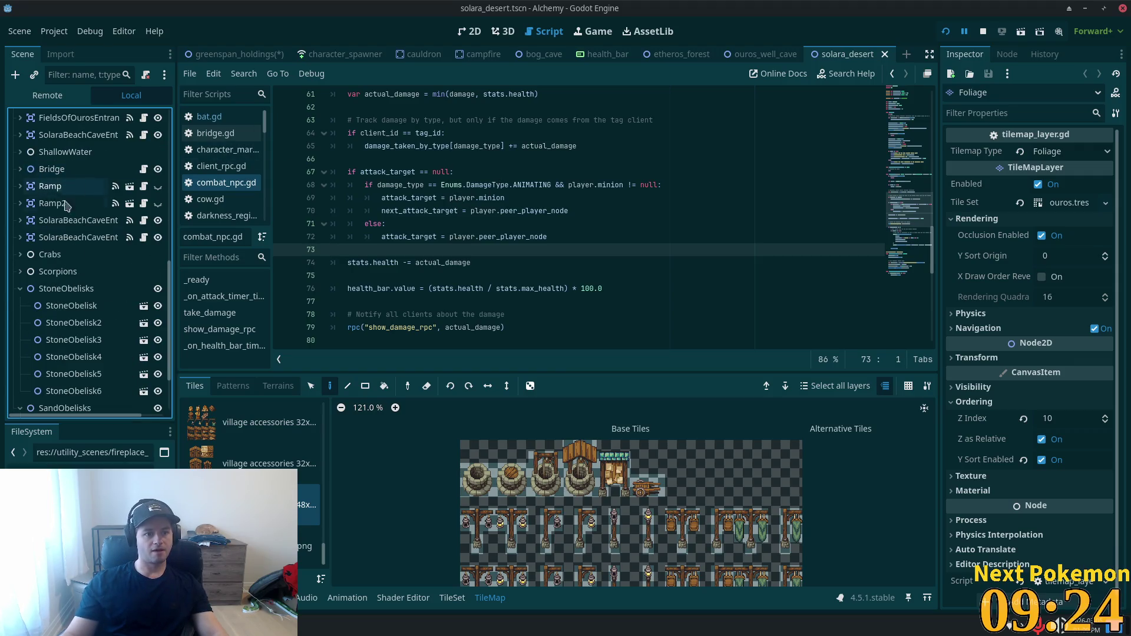
pyautogui.click(21, 289)
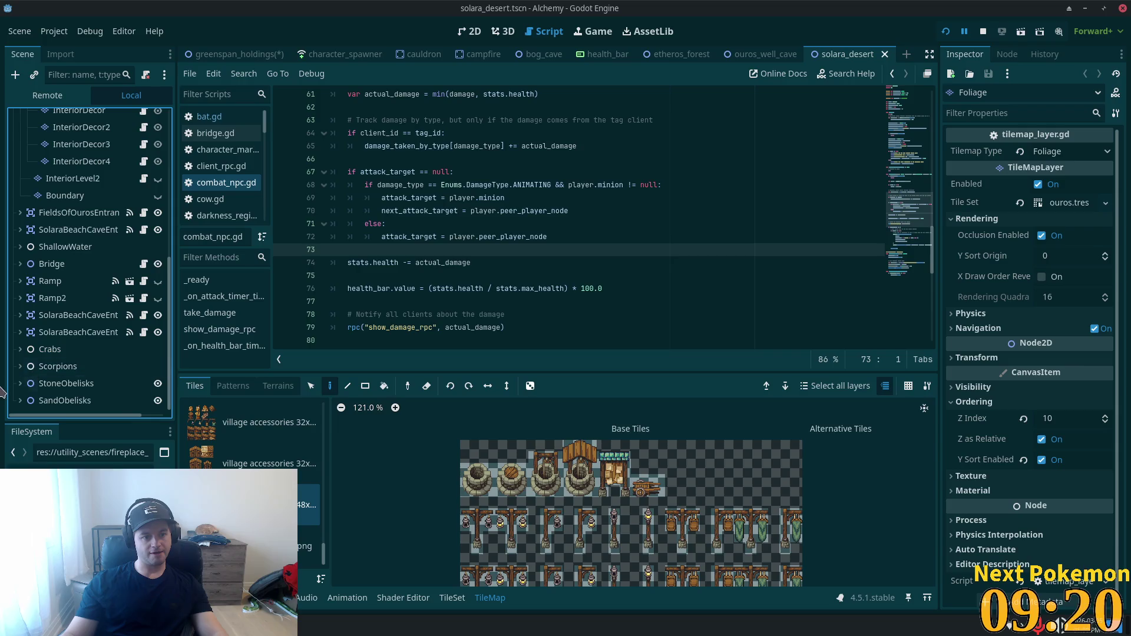
# Step: Expand Scorpions and select all seven NpcSpawnScorpion nodes, then switch to npcs.json
pyautogui.click(20, 367)
pyautogui.click(51, 383)
pyautogui.scroll(-3, 53, 365)
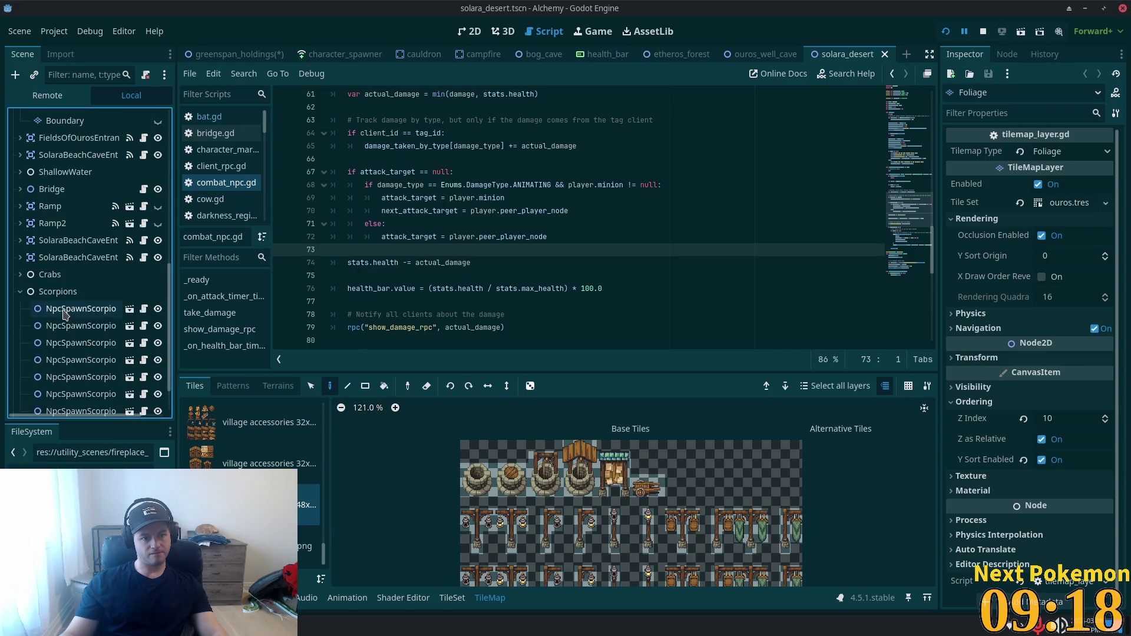
pyautogui.scroll(-1, 74, 355)
pyautogui.keyDown('shift'); pyautogui.click(76, 367); pyautogui.keyUp('shift')
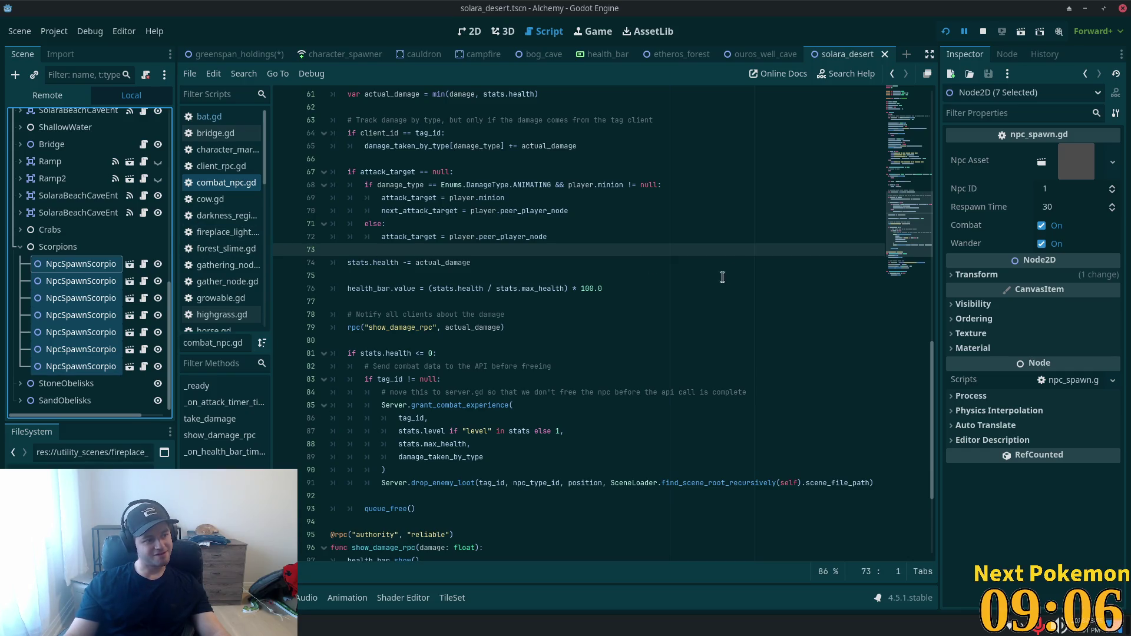
pyautogui.hotkey('alt', 'Tab')
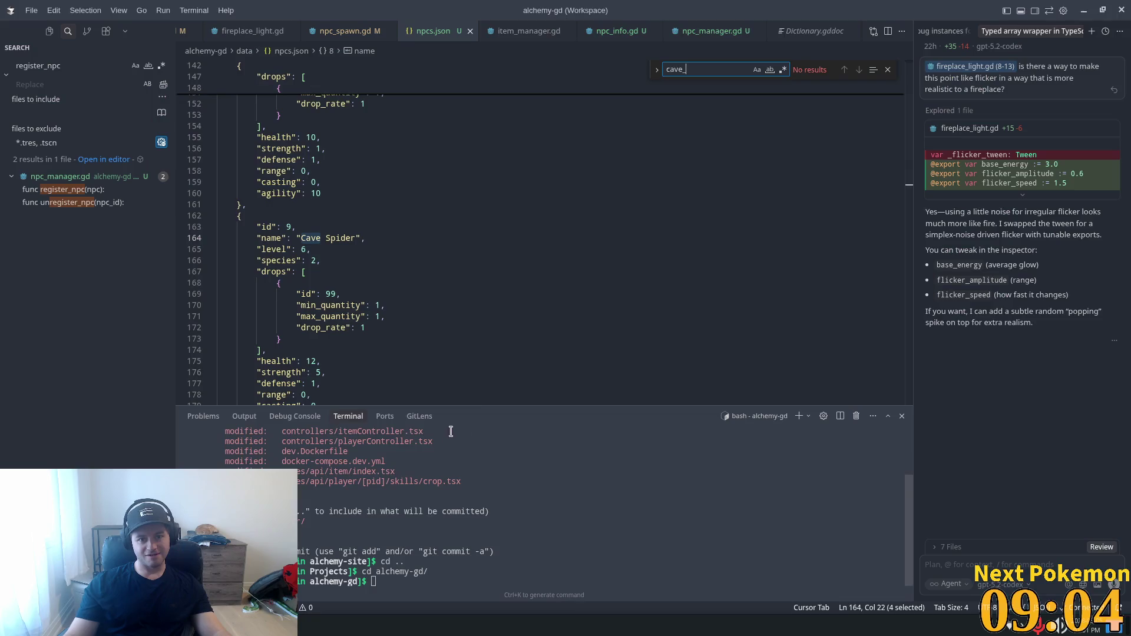
# Step: Search npcs.json for 'scorpion' to confirm Scorpion's id is 11
pyautogui.hotkey('ctrl', 'f')
pyautogui.write('sco')
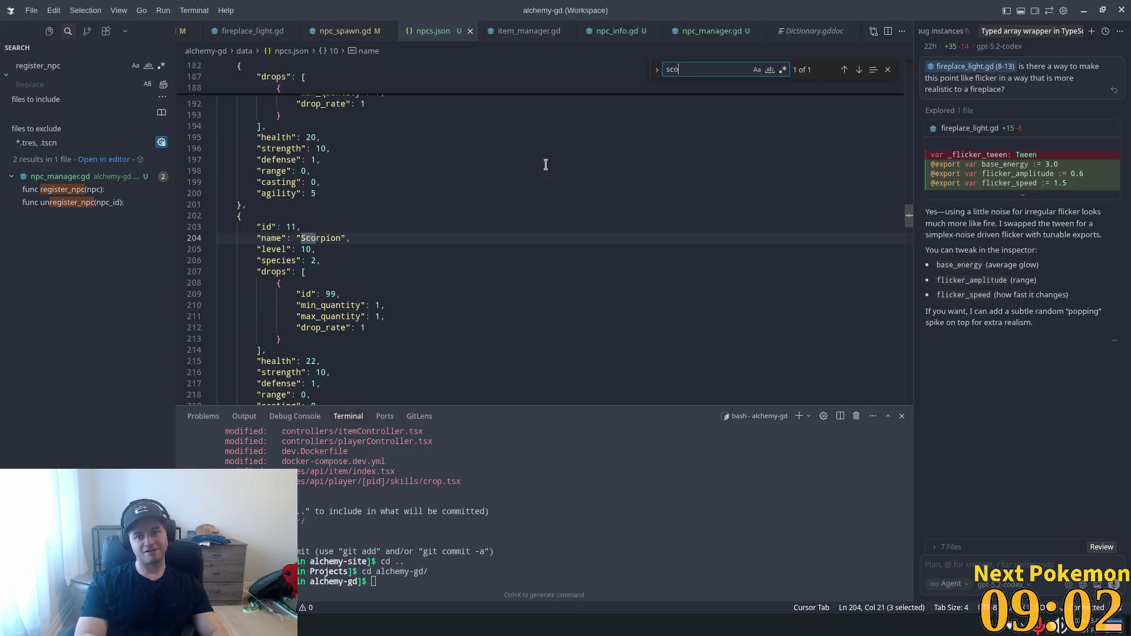
pyautogui.write('rpion')
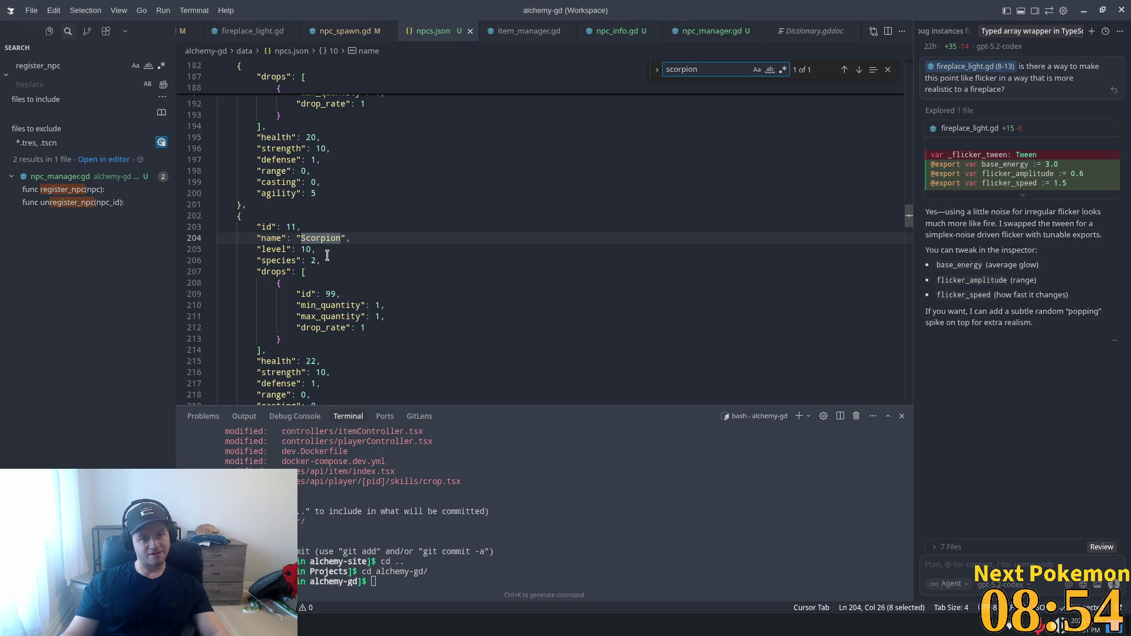
pyautogui.hotkey('alt', 'Tab')
pyautogui.click(1056, 190)
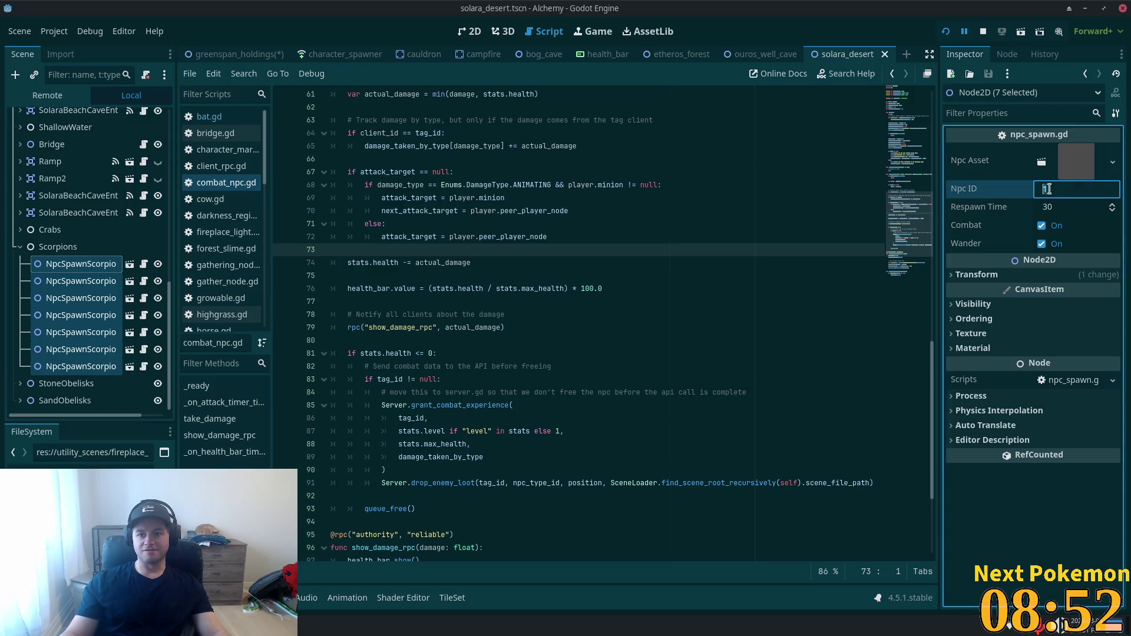
# Step: Set the seven scorpion spawners' Npc ID to 11 and save the scene
pyautogui.write('1')
pyautogui.press('Tab')
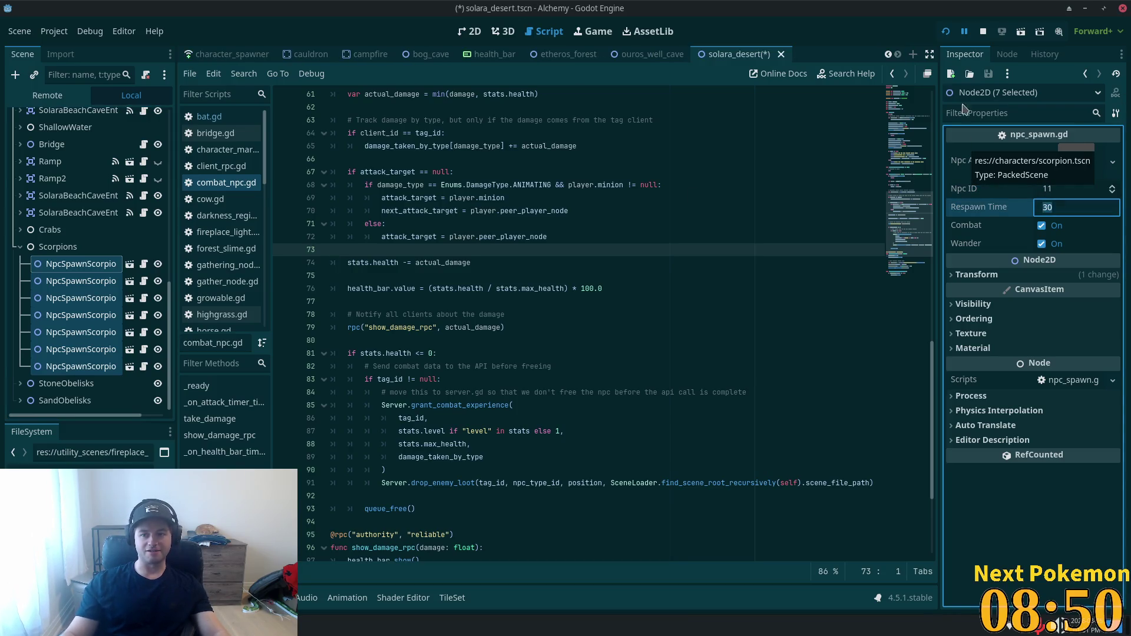
pyautogui.hotkey('ctrl', 's')
# Step: Select all eleven crab spawners and look up Crab's id 10 in npcs.json
pyautogui.click(20, 248)
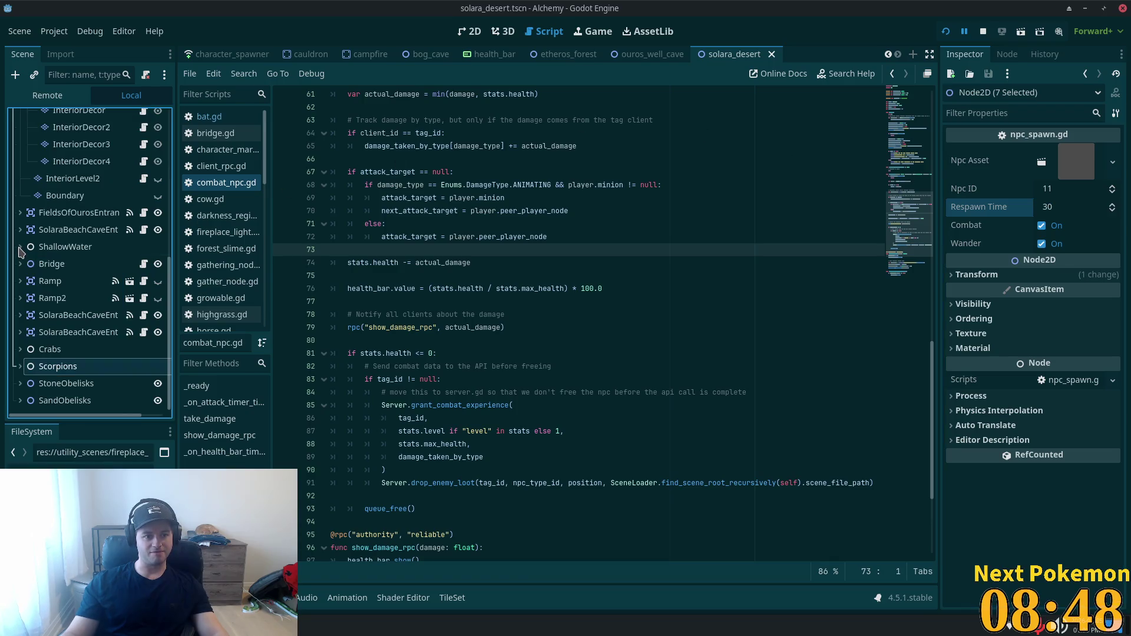
pyautogui.click(21, 351)
pyautogui.click(91, 367)
pyautogui.scroll(-5, 88, 359)
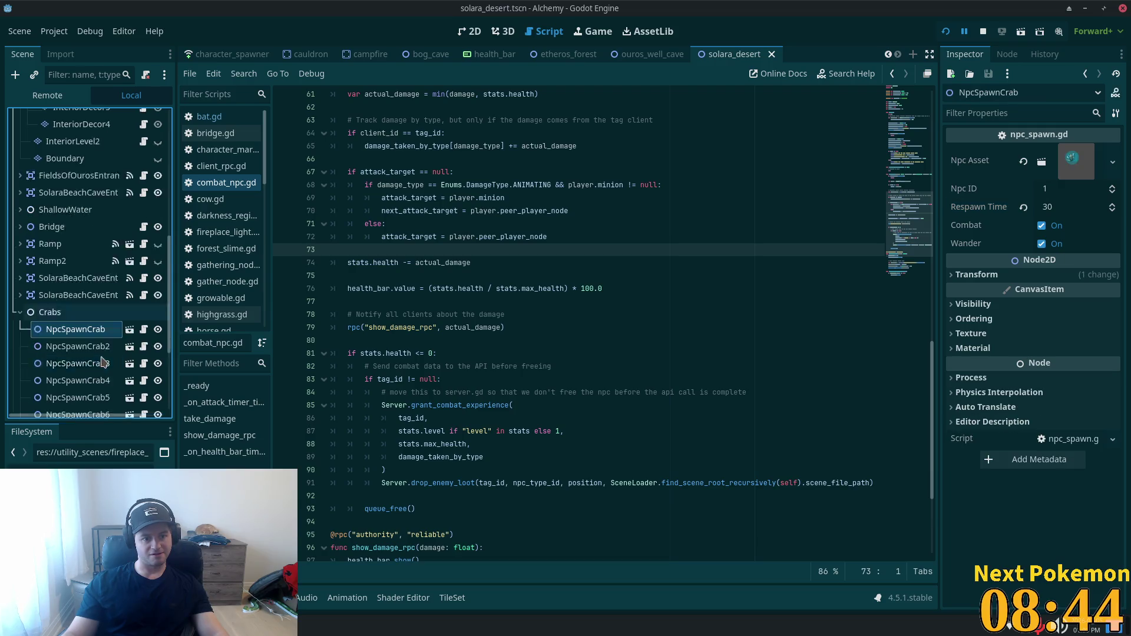
pyautogui.keyDown('shift'); pyautogui.click(86, 349); pyautogui.keyUp('shift')
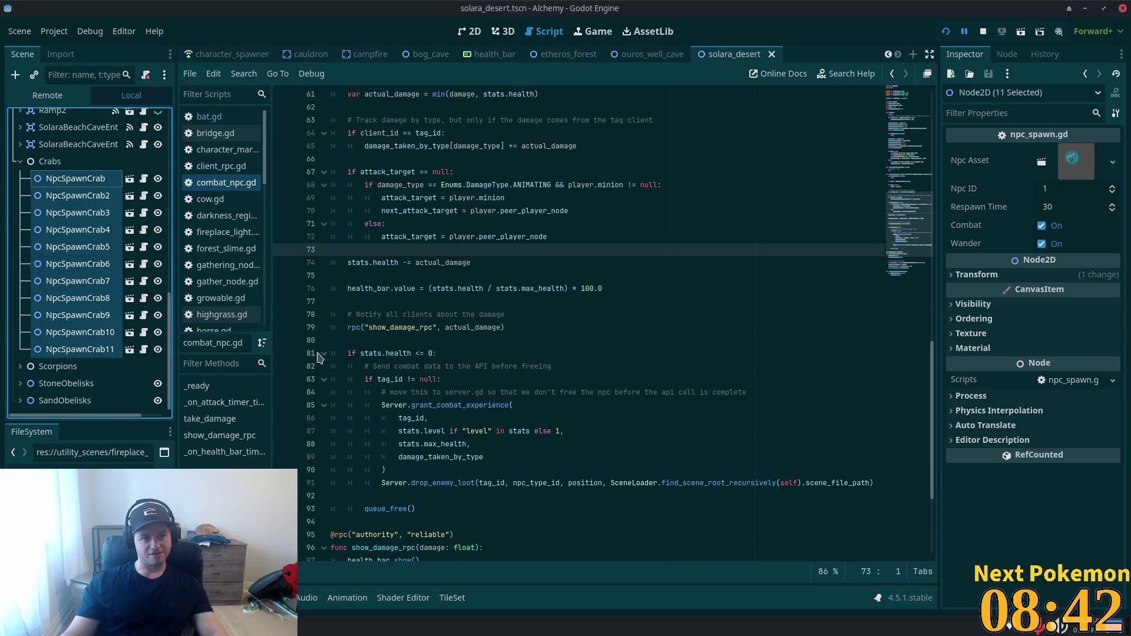
pyautogui.hotkey('alt', 'Tab')
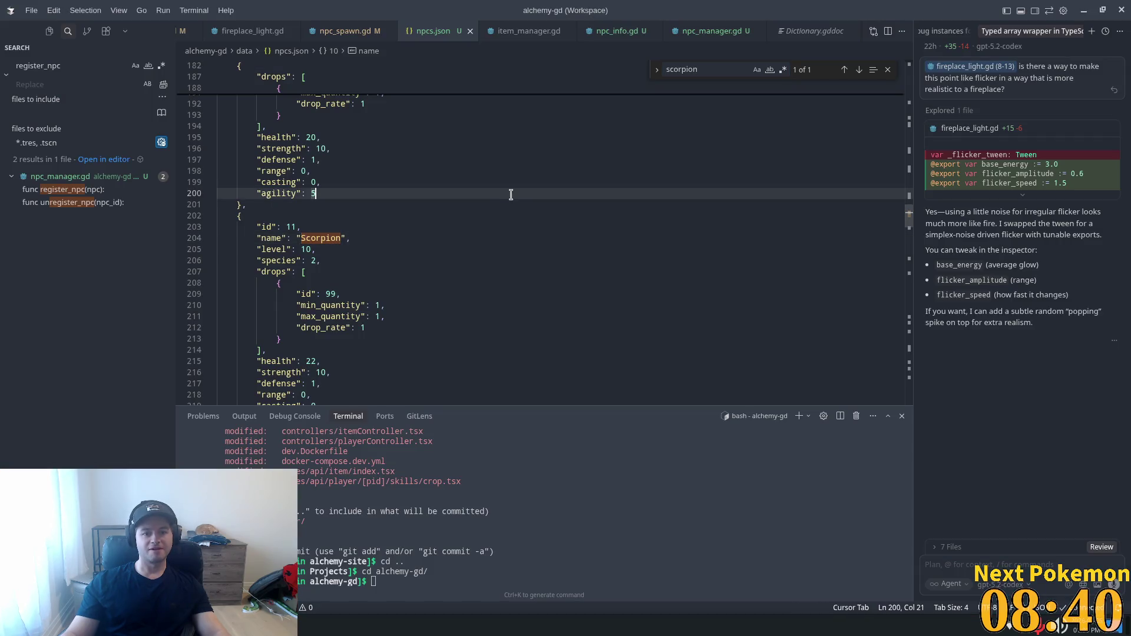
pyautogui.write('cra')
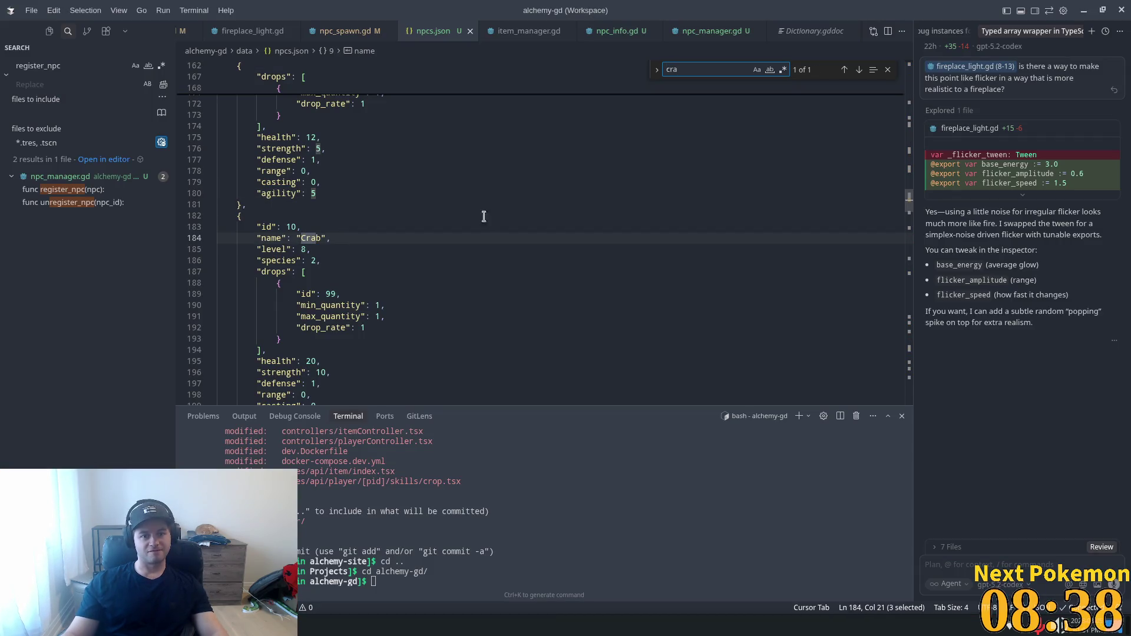
pyautogui.hotkey('alt', 'Tab')
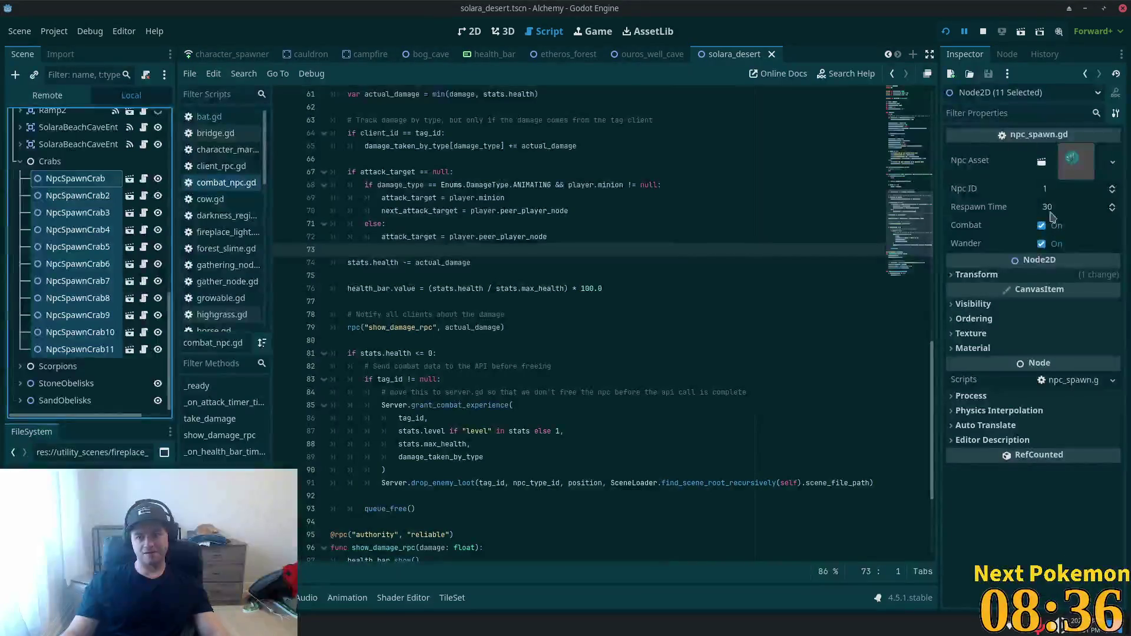
# Step: Give all eleven solara_desert crab spawners Npc ID 10
pyautogui.click(1061, 189)
pyautogui.write('10')
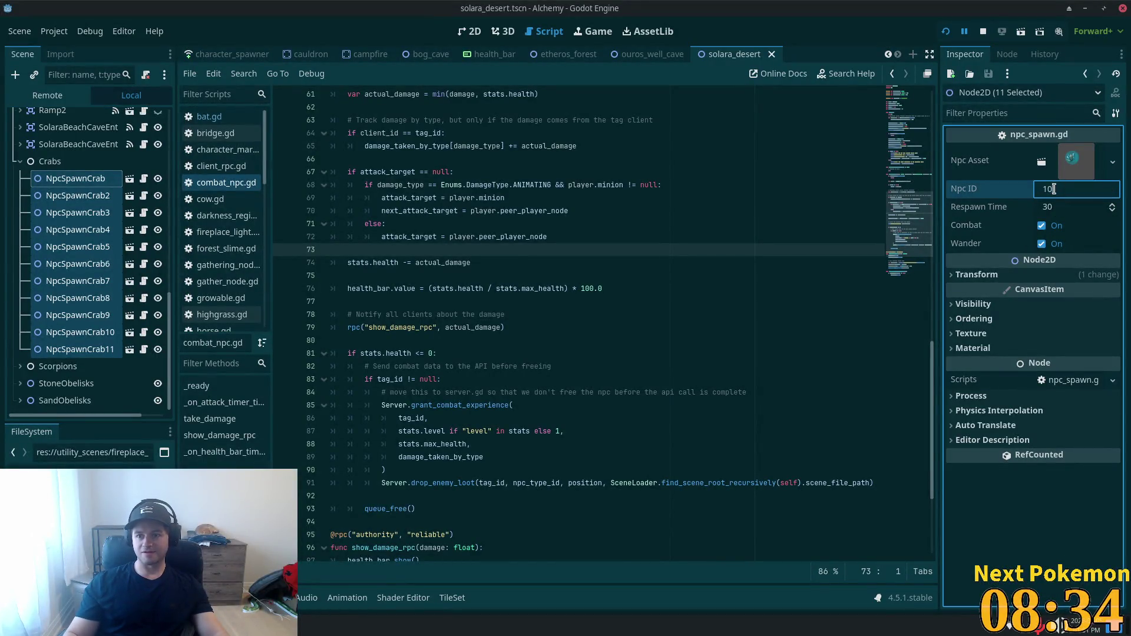
pyautogui.press('Tab')
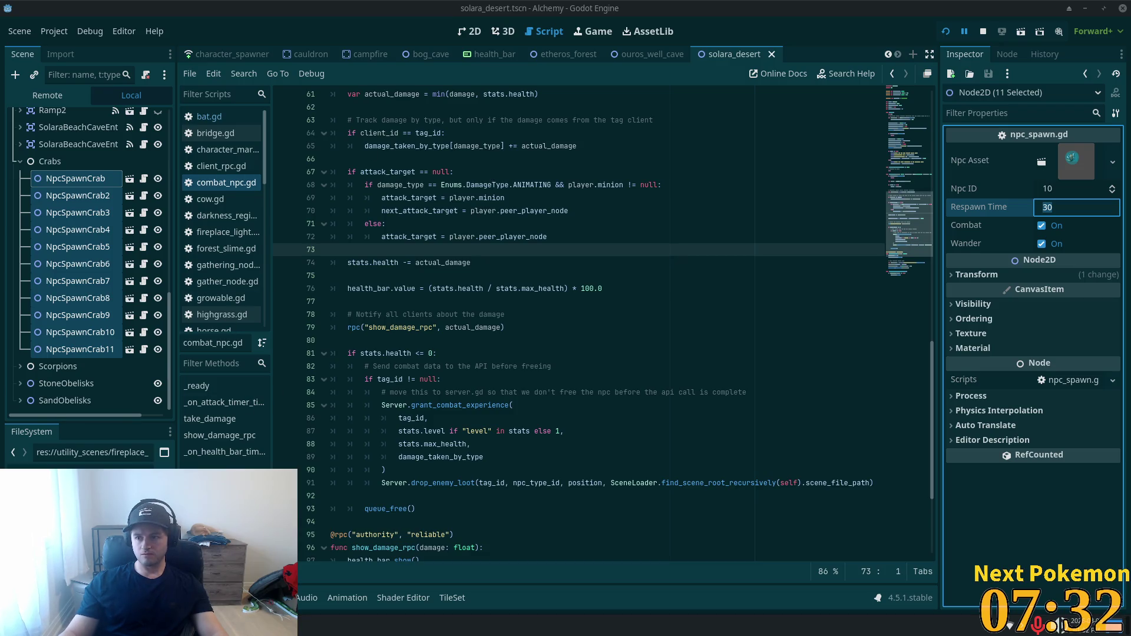
# Step: Click, drag and scroll in the editor to review the crab spawners
pyautogui.click(448, 380)
pyautogui.moveTo(42, 182)
pyautogui.mouseDown()
pyautogui.moveTo(56, 162)
pyautogui.moveTo(65, 349)
pyautogui.moveTo(76, 295)
pyautogui.moveTo(93, 294)
pyautogui.mouseUp()
pyautogui.scroll(2, 66, 335)
pyautogui.scroll(8, 77, 294)
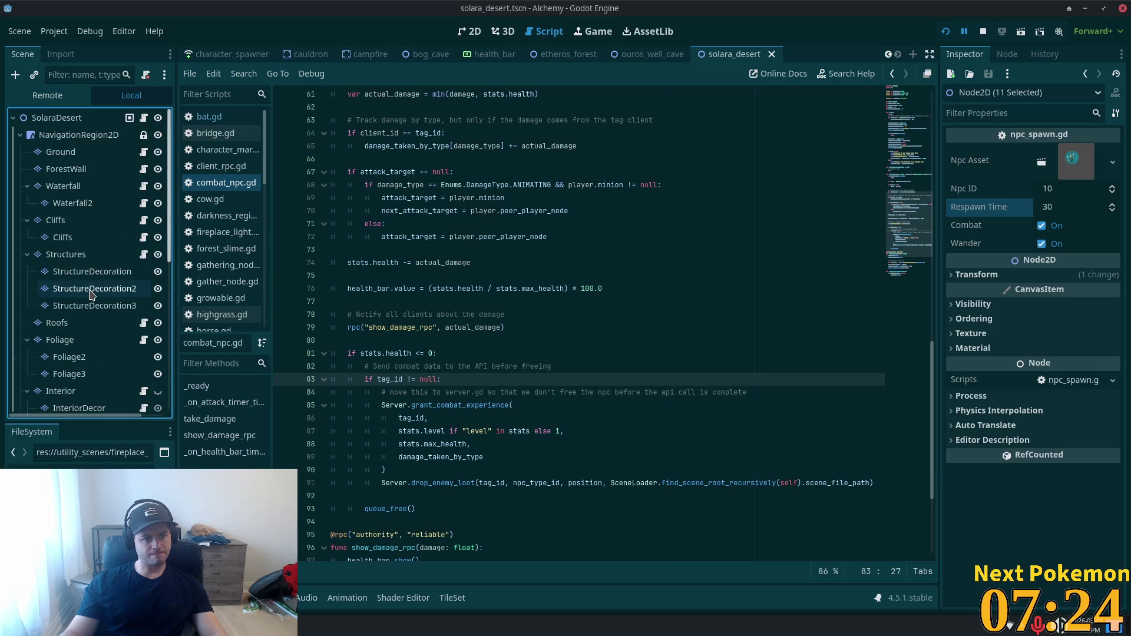
pyautogui.click(535, 219)
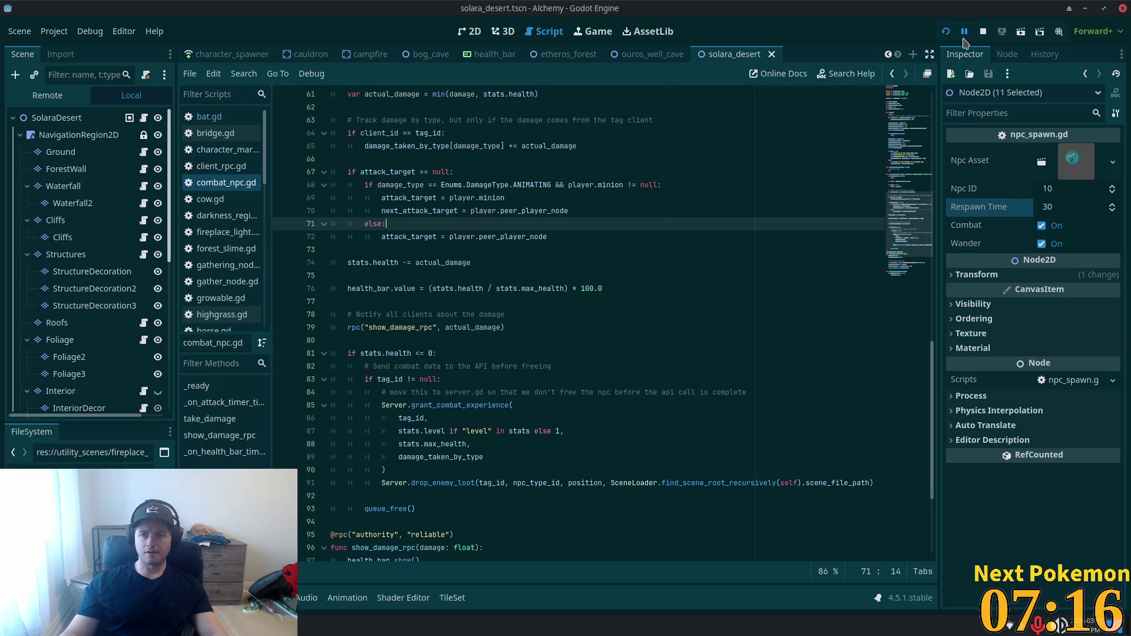
# Step: Run the game and walk the player around the farm, targeting the cows and a chicken
pyautogui.click(945, 31)
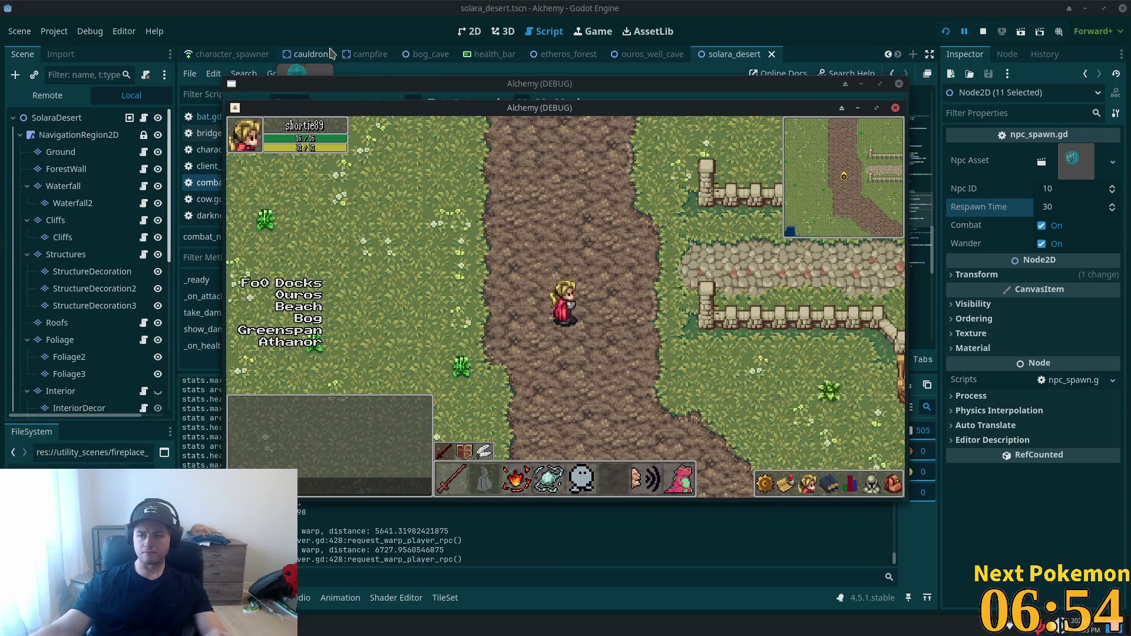
pyautogui.press('Up')
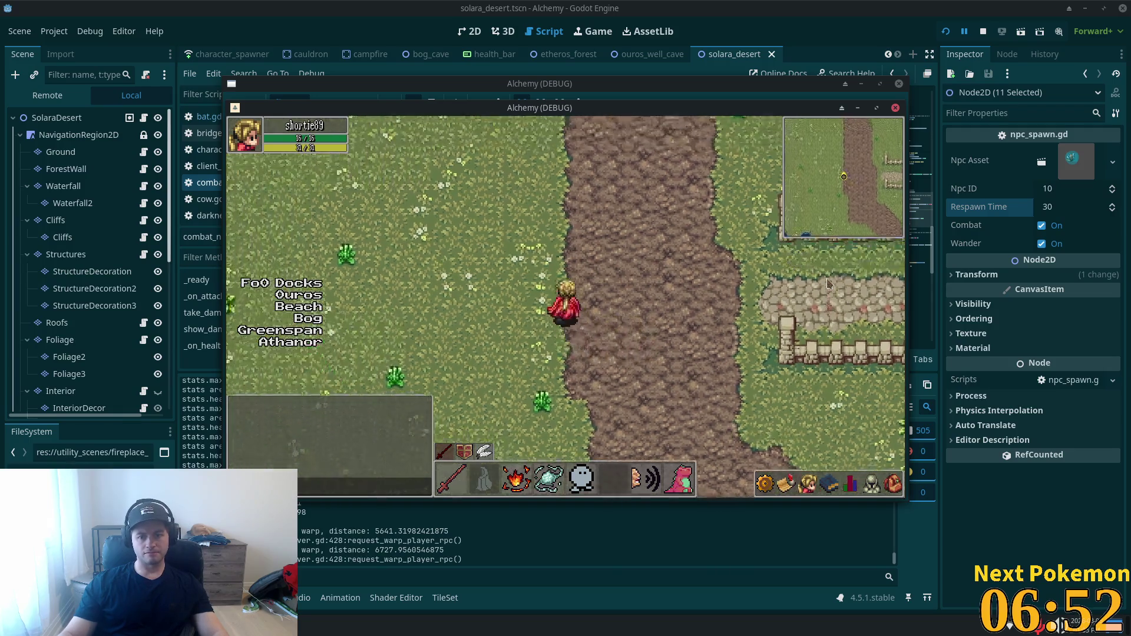
pyautogui.press('Down')
pyautogui.press('Down')
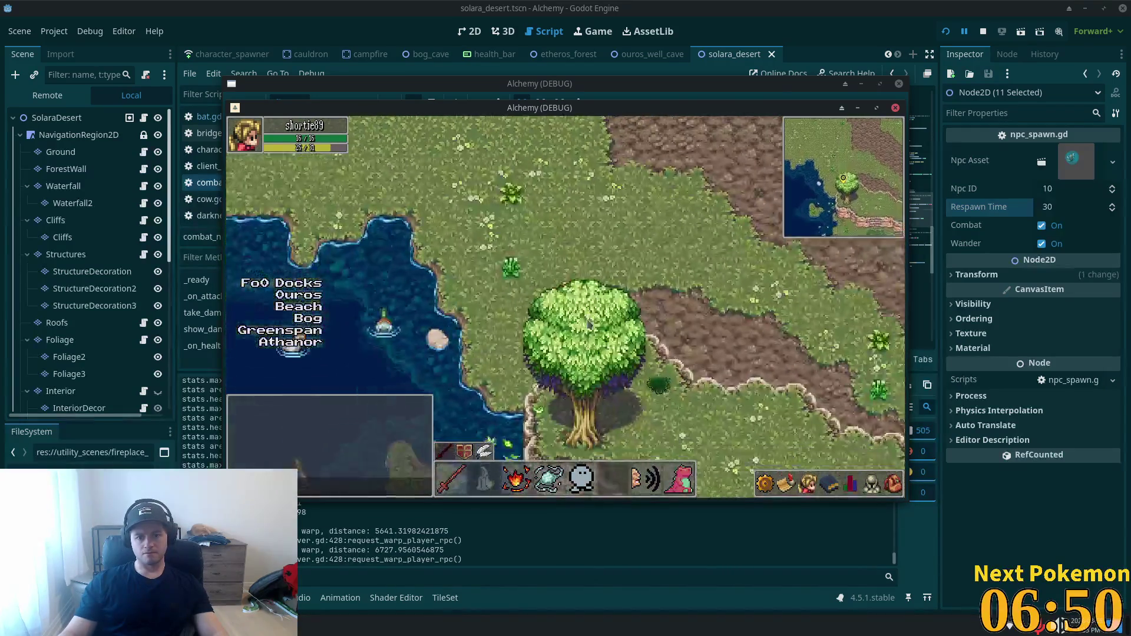
pyautogui.press('Right')
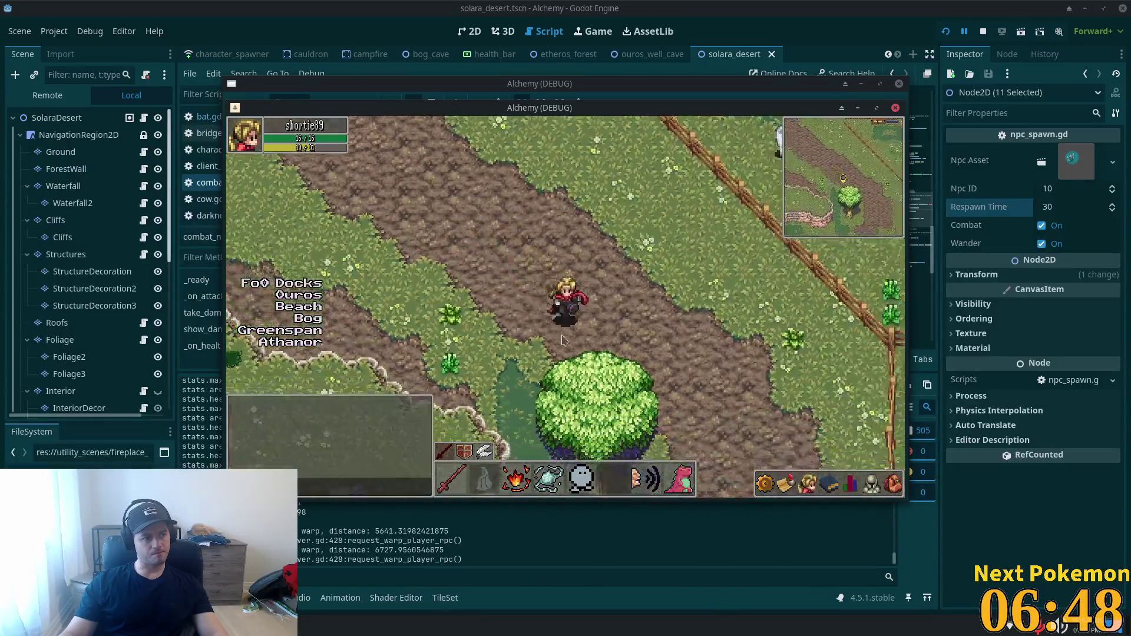
pyautogui.press('Down')
pyautogui.press('Down')
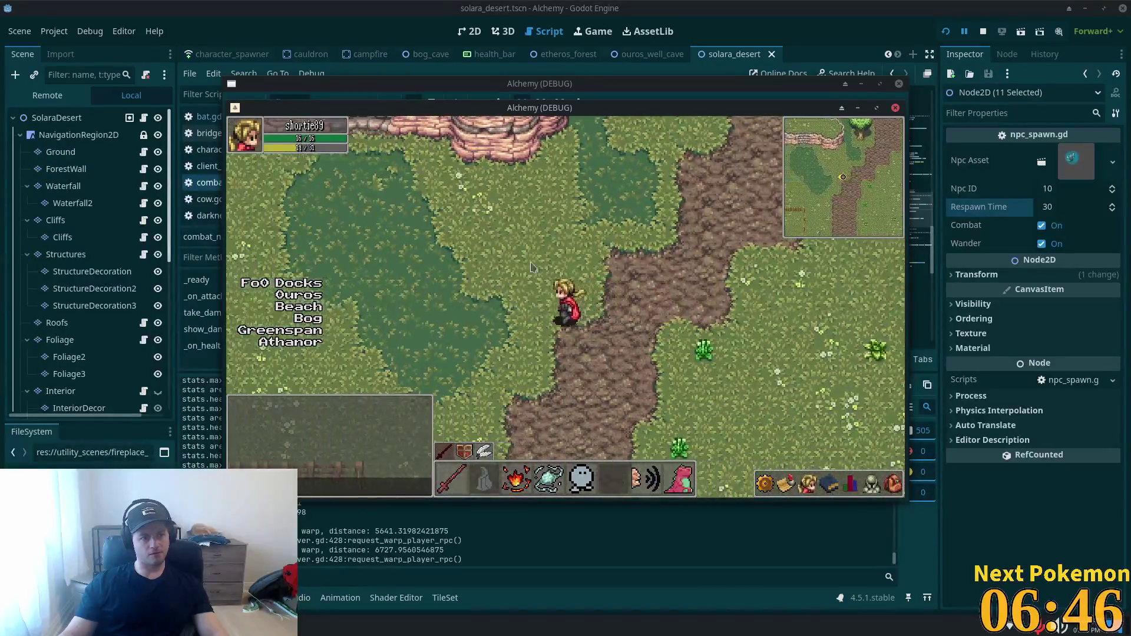
pyautogui.press('Left')
pyautogui.press('Left')
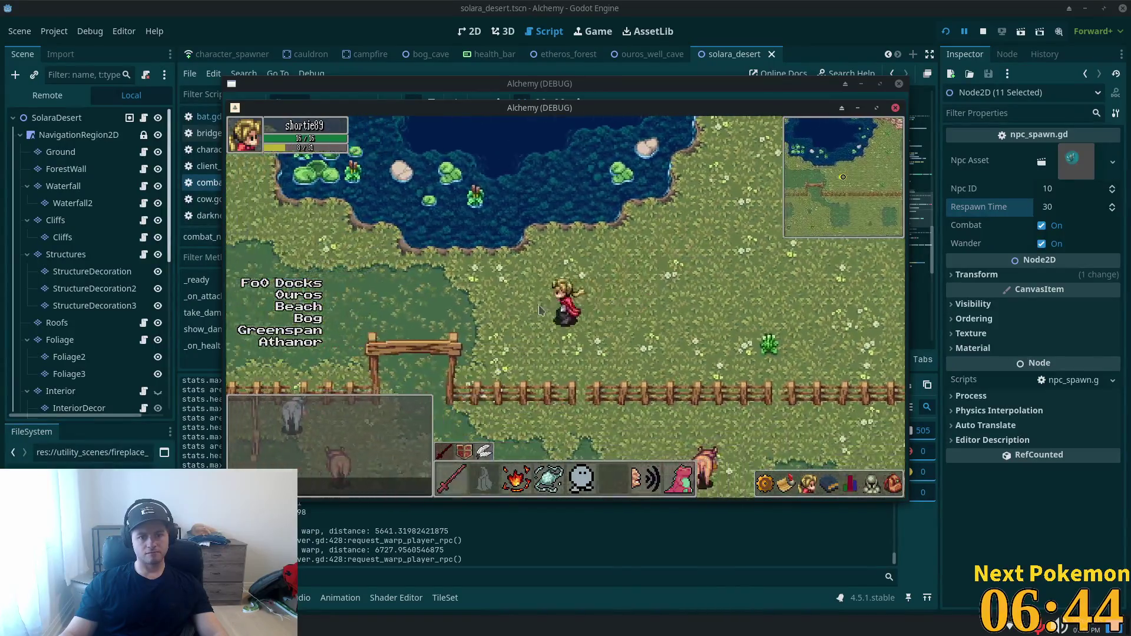
pyautogui.press('Left')
pyautogui.click(519, 389)
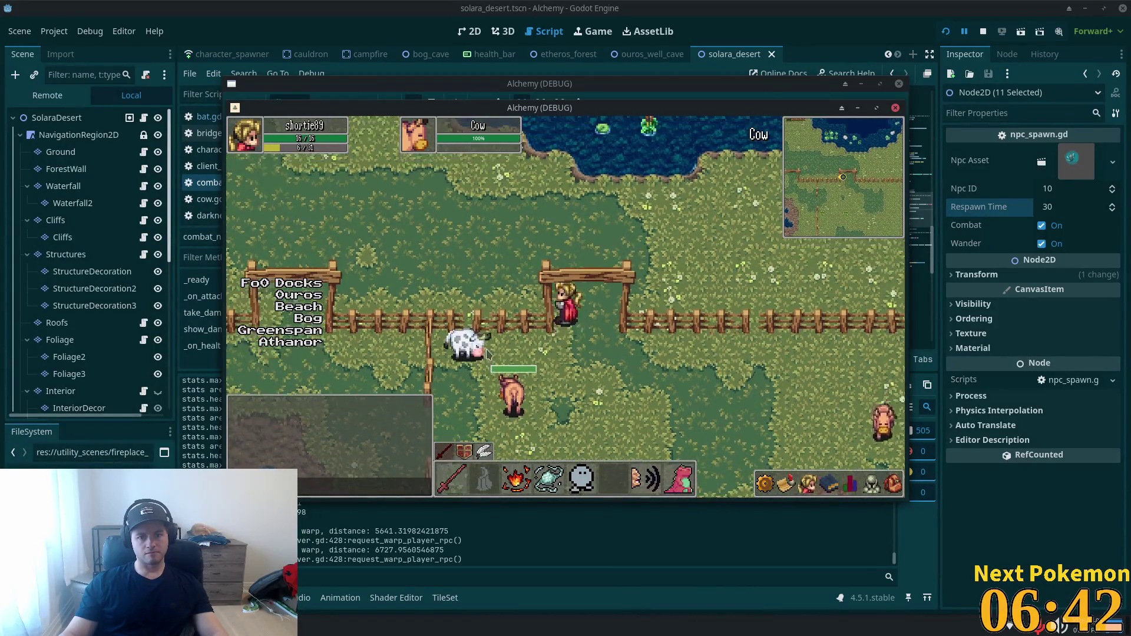
pyautogui.click(466, 351)
pyautogui.press('Left')
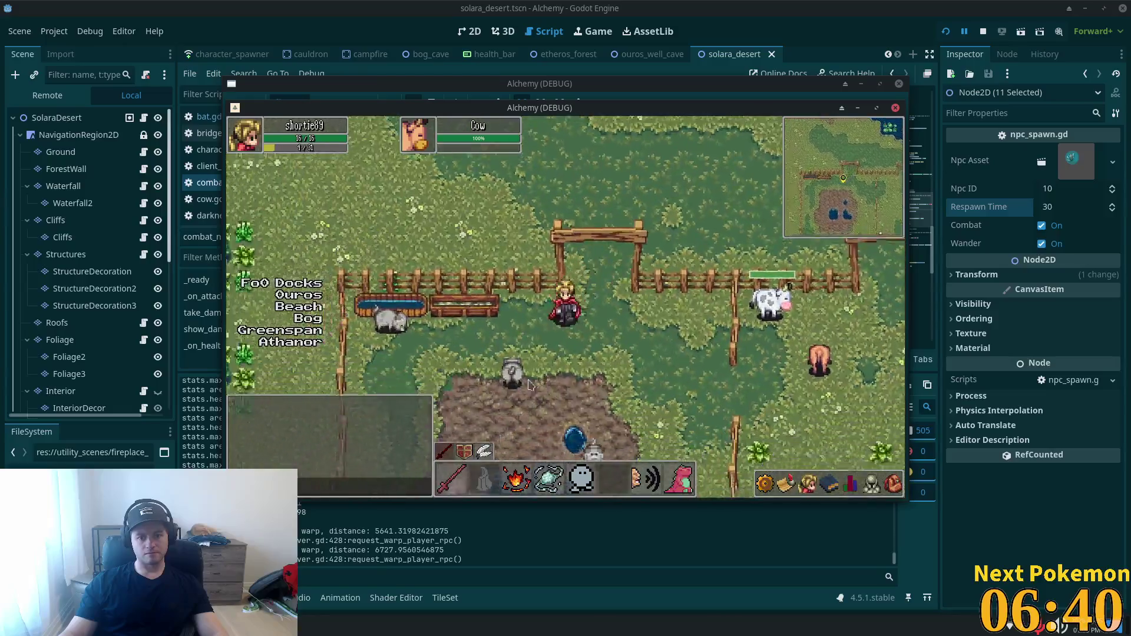
pyautogui.press('Down')
pyautogui.press('Up')
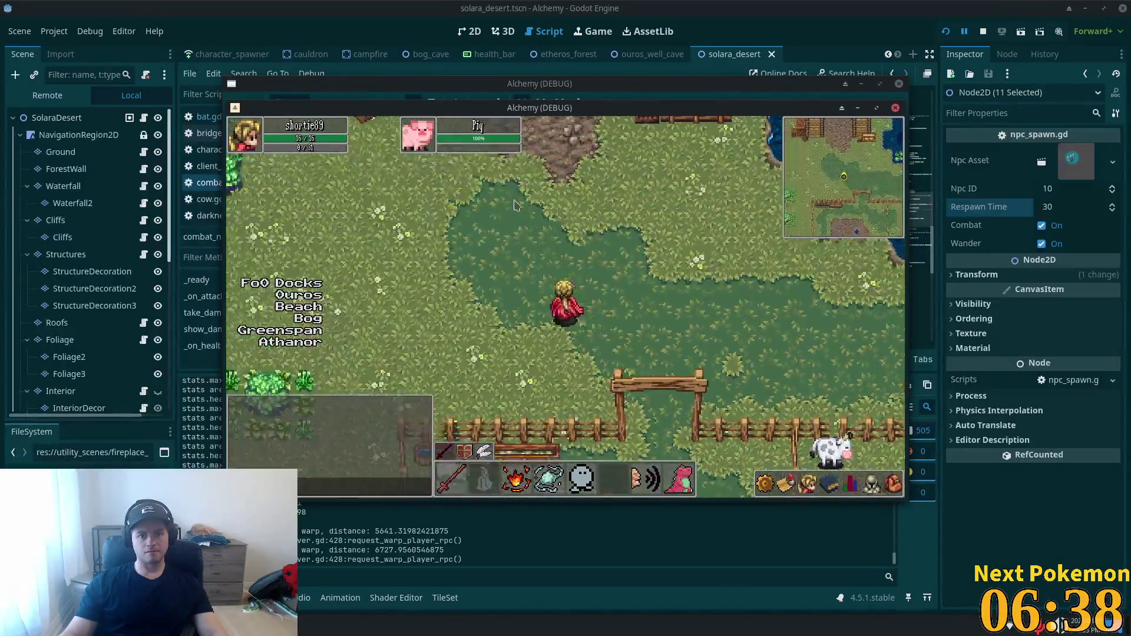
pyautogui.press('Up')
pyautogui.press('Down')
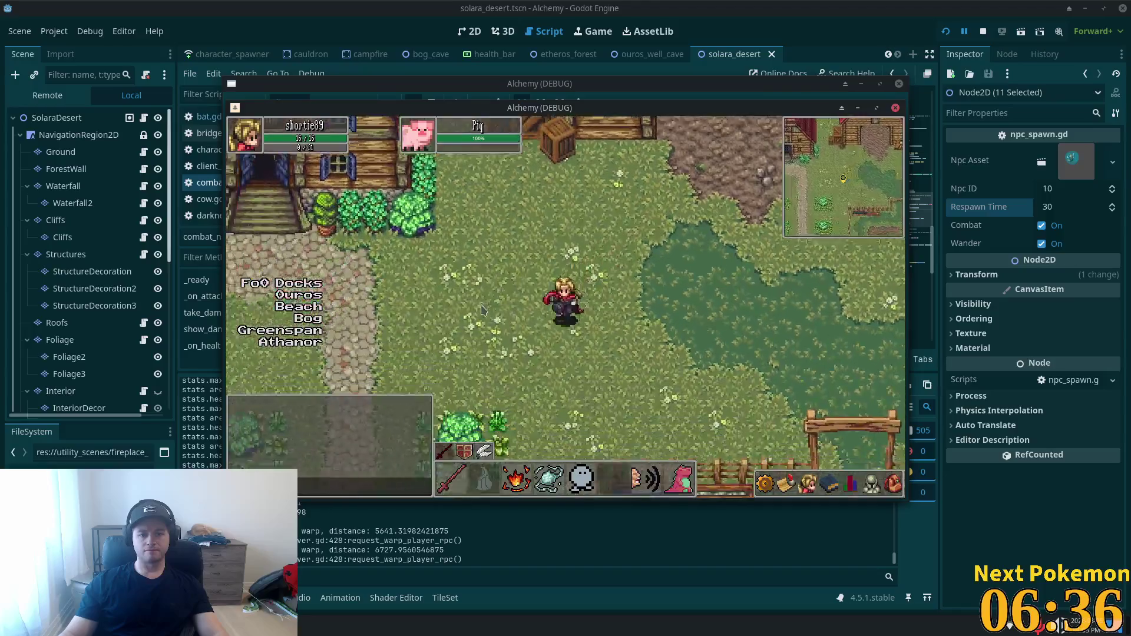
pyautogui.press('Left')
pyautogui.press('Left')
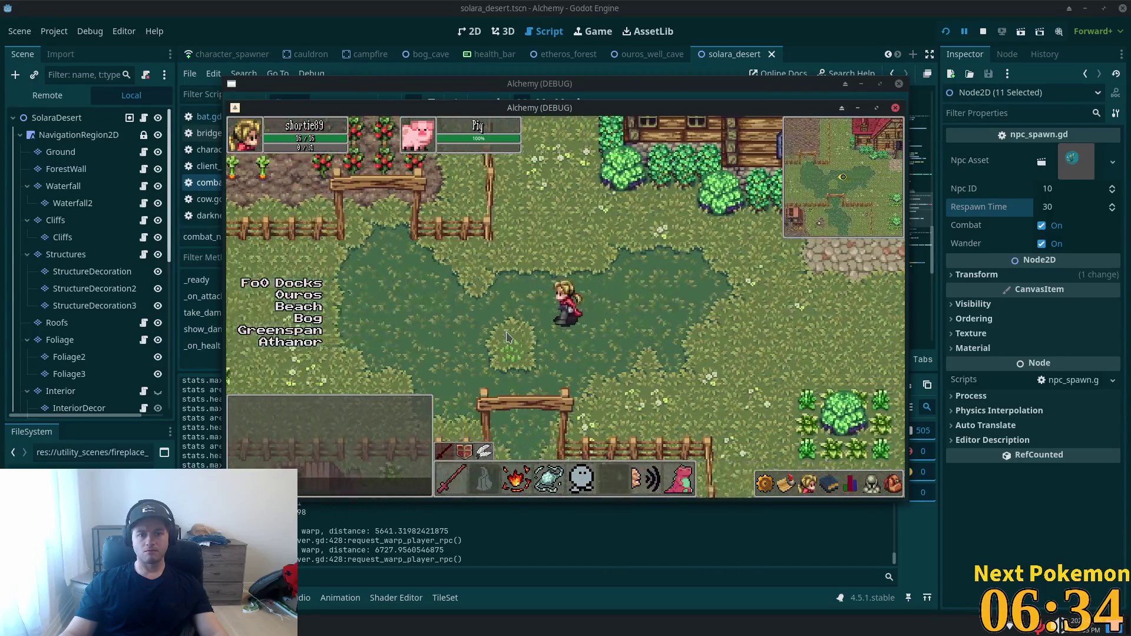
pyautogui.press('Down')
pyautogui.press('Down')
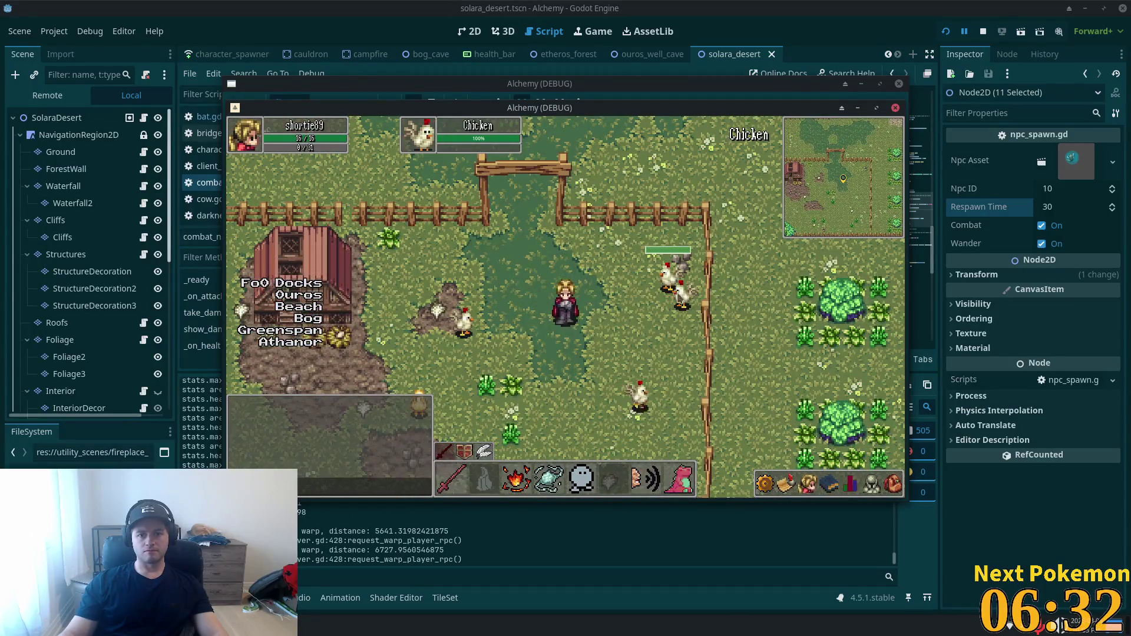
pyautogui.click(455, 321)
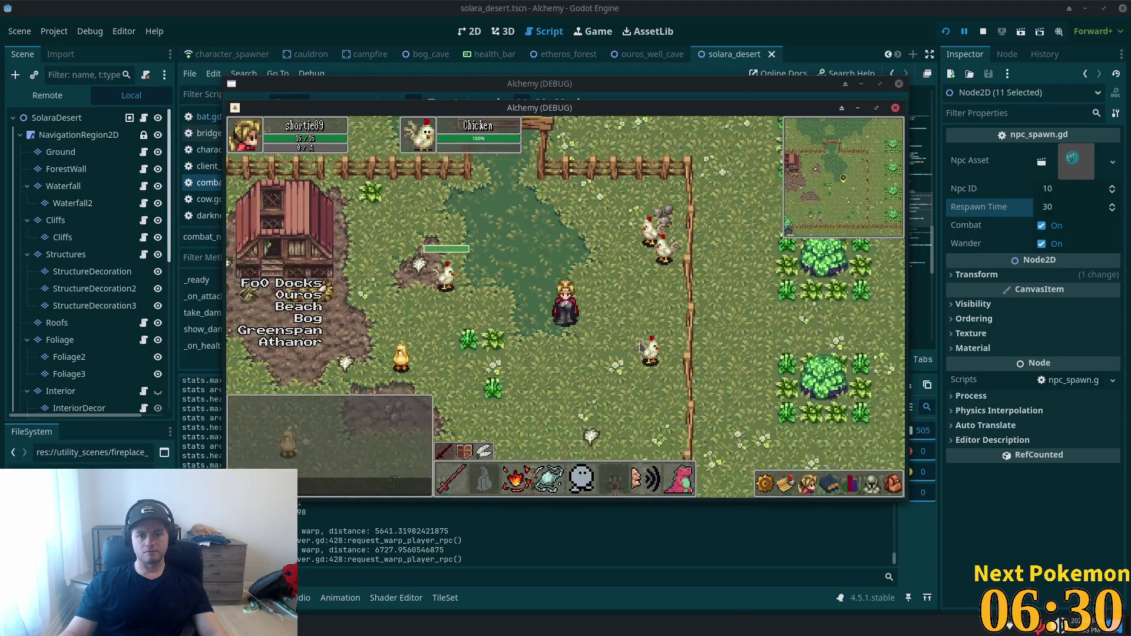
# Step: Walk the player through the crops, past the farmhouse door and out the south fence gate
pyautogui.press('a')
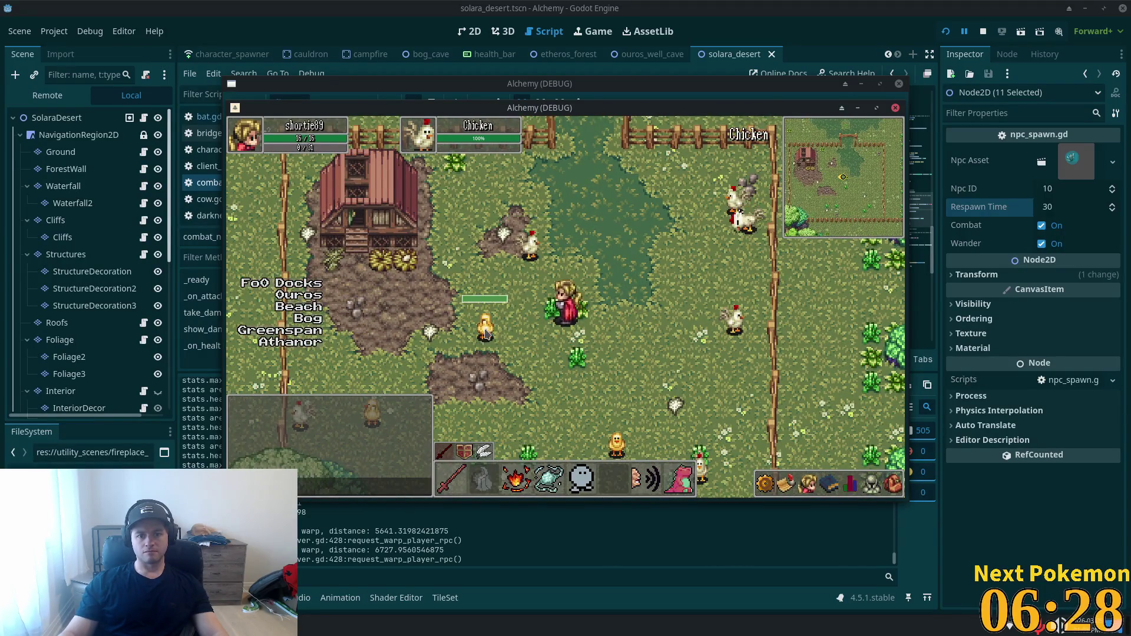
pyautogui.press('w')
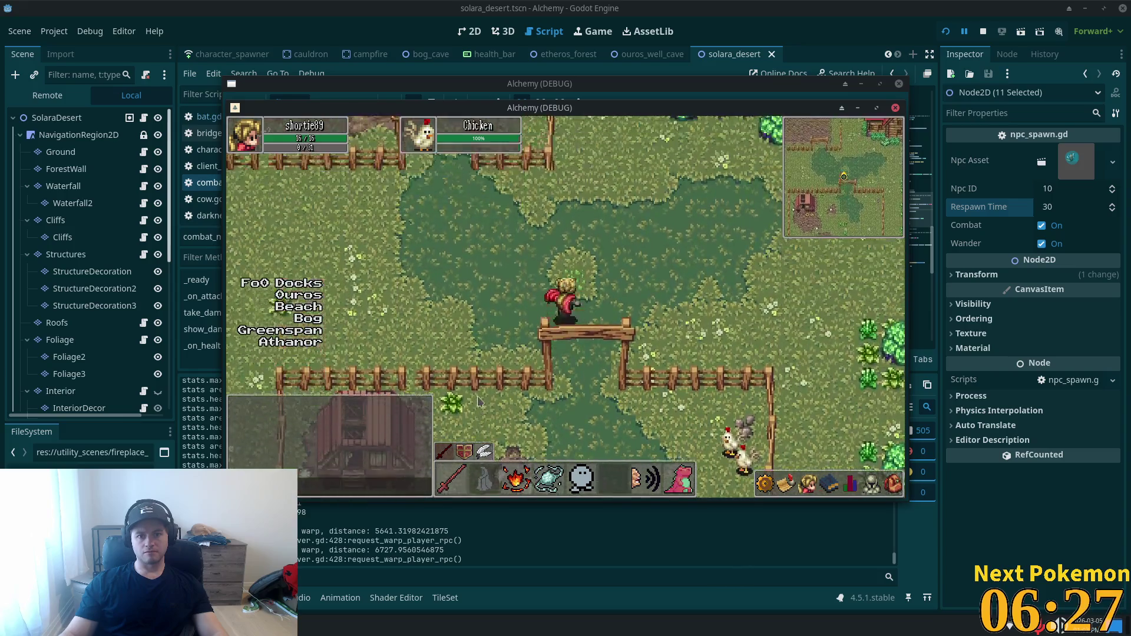
pyautogui.press('w')
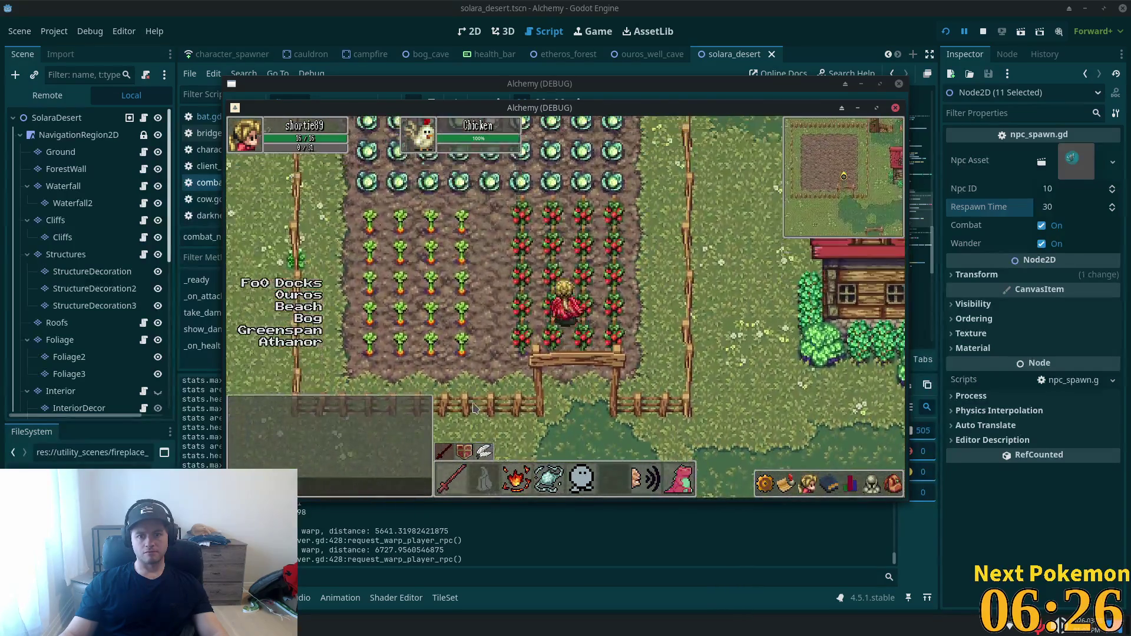
pyautogui.press('w')
pyautogui.press('s')
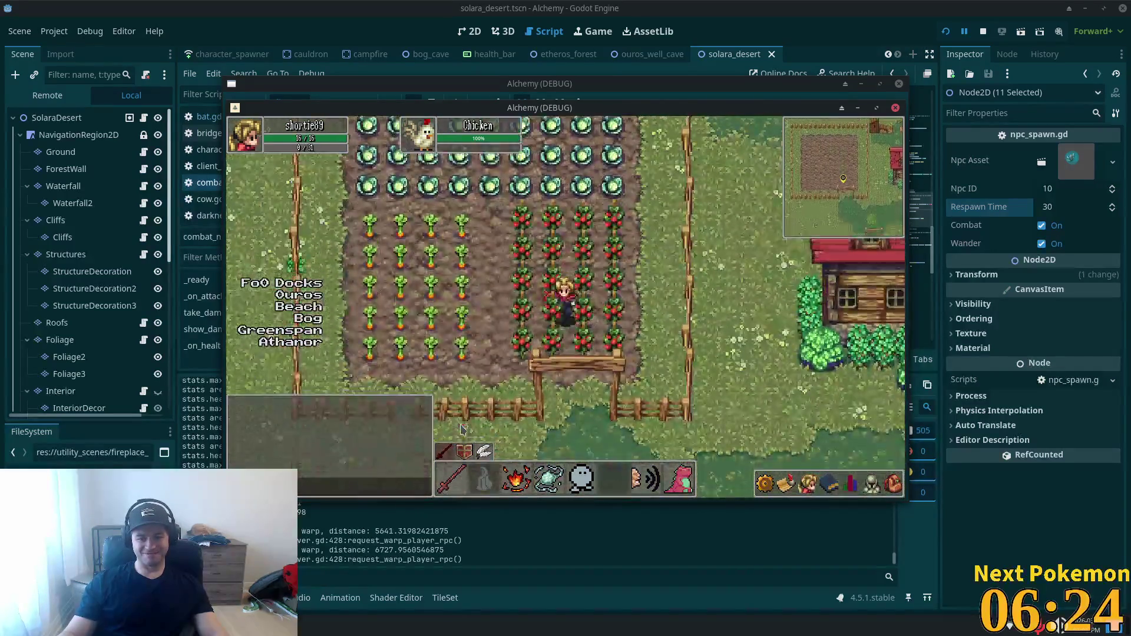
pyautogui.press('s')
pyautogui.press('d')
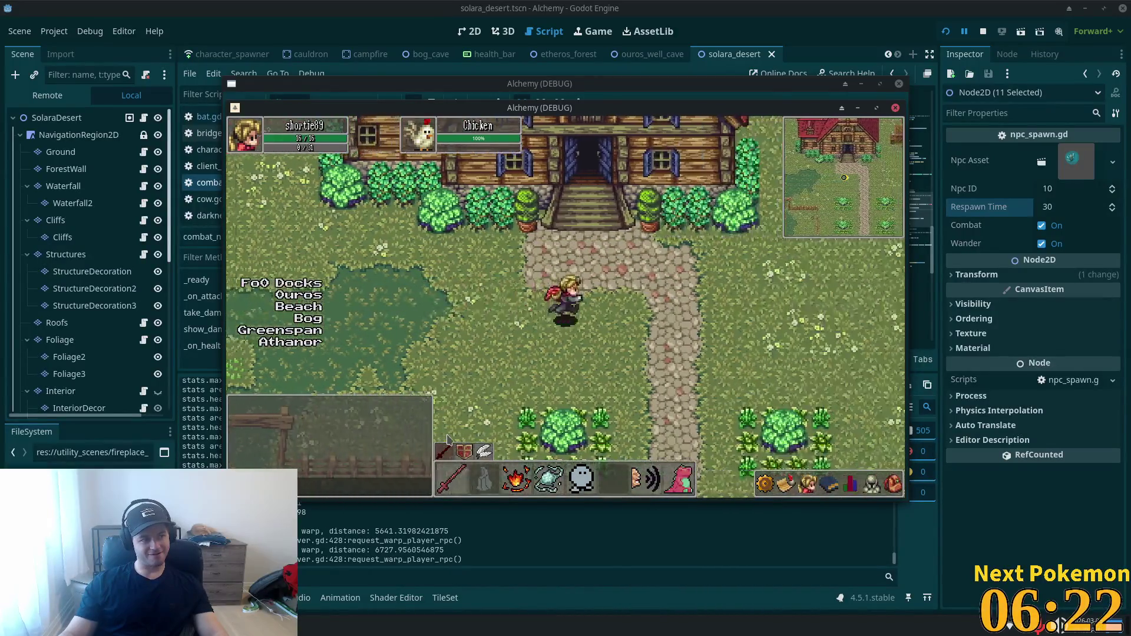
pyautogui.press('w')
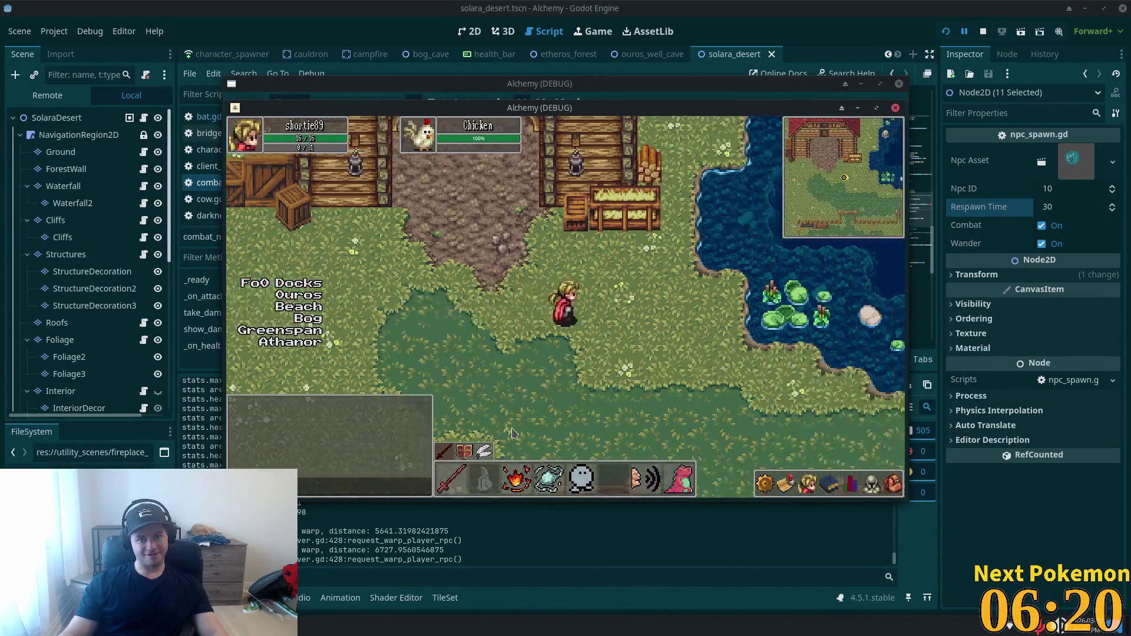
pyautogui.press('d')
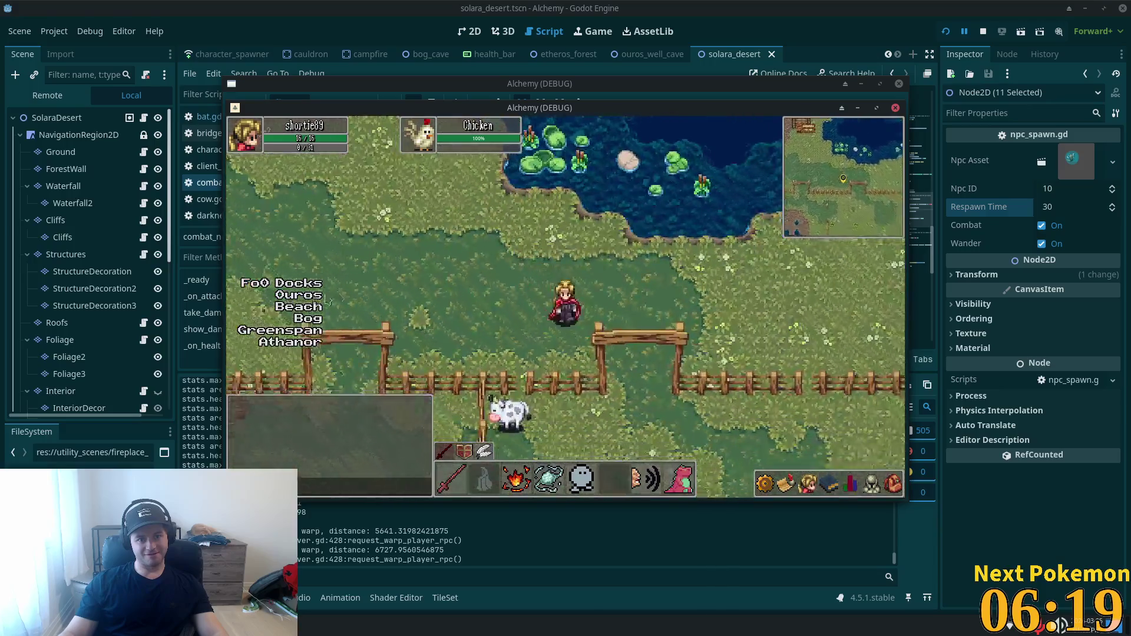
pyautogui.press('s')
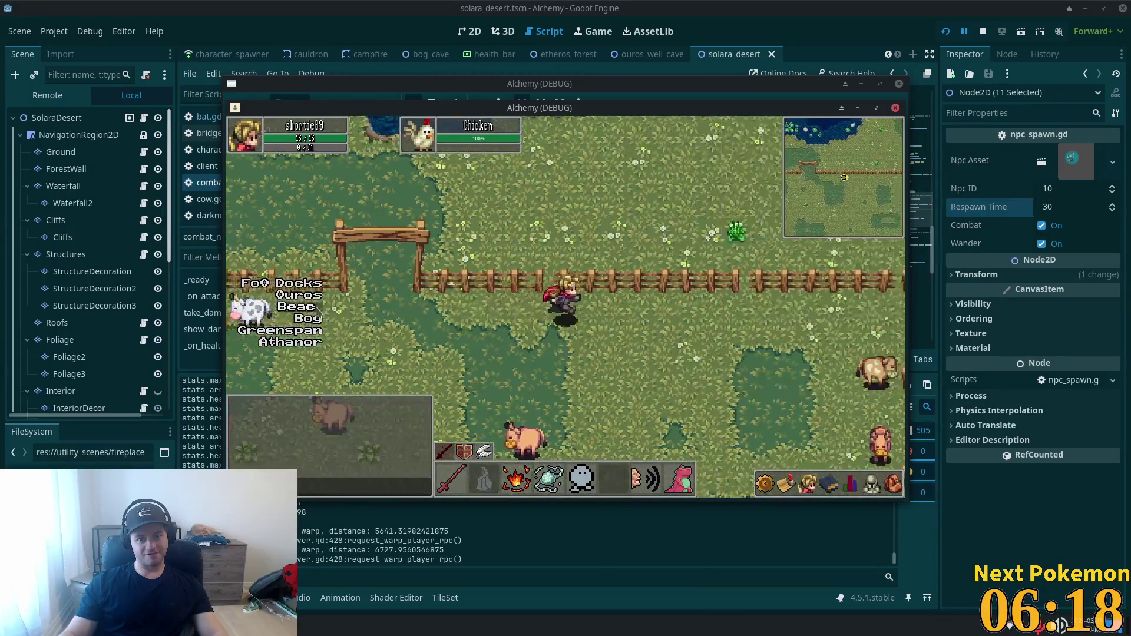
pyautogui.press('a')
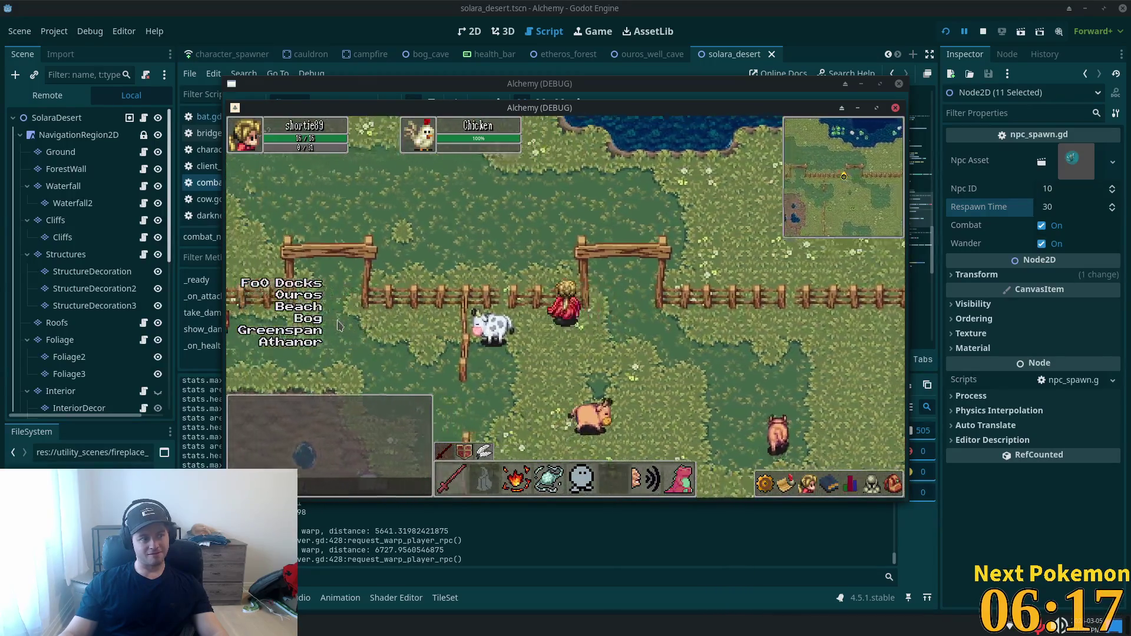
pyautogui.press('d')
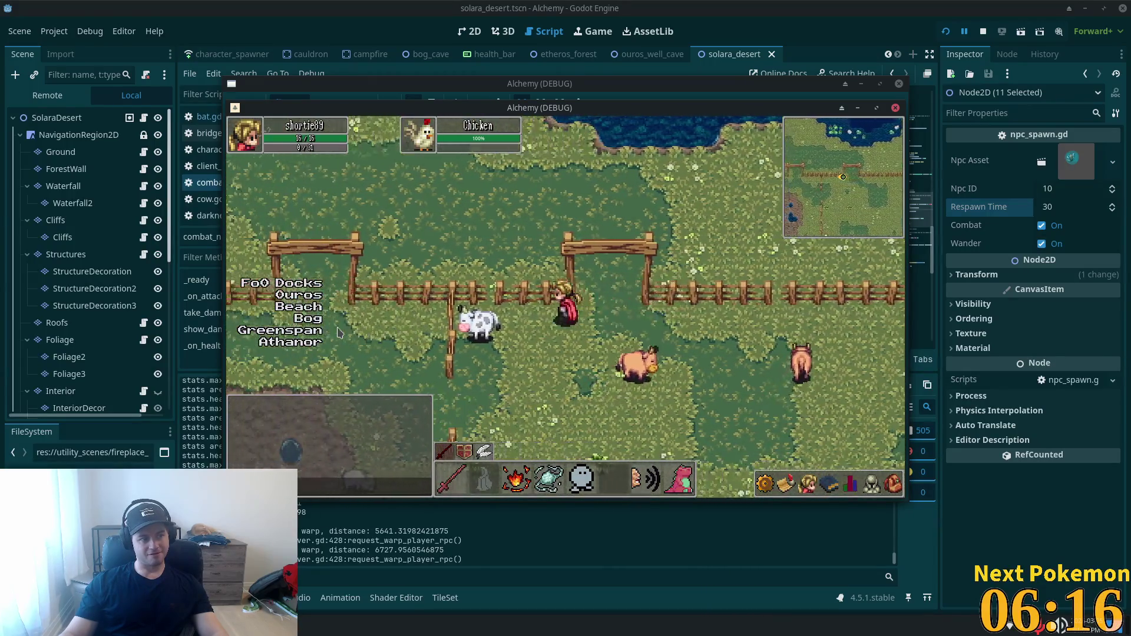
pyautogui.press('a')
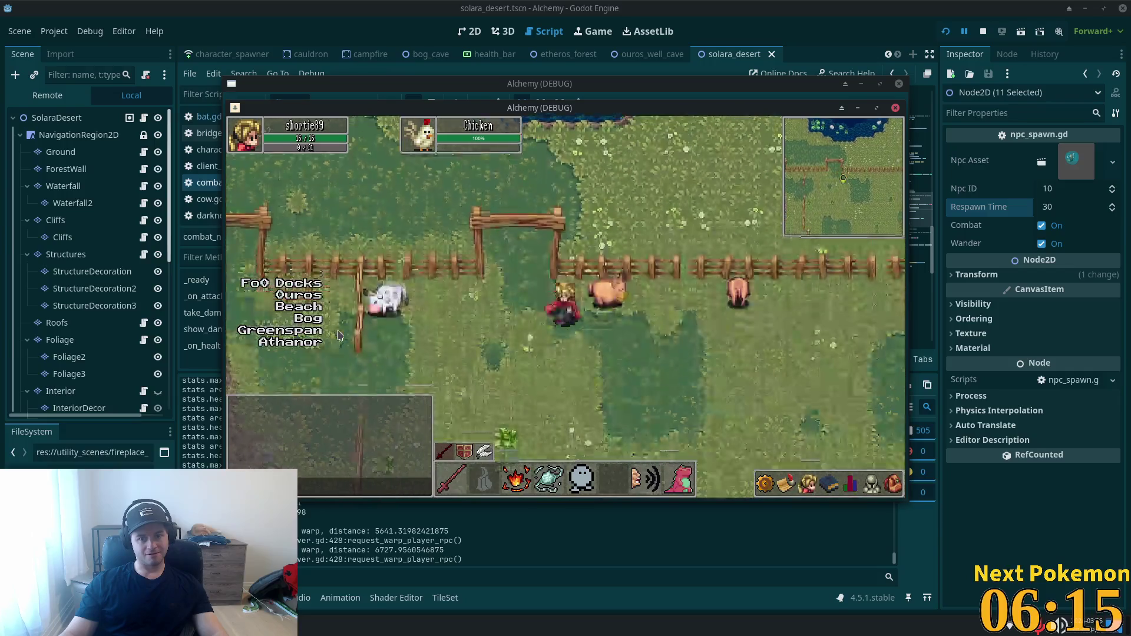
pyautogui.press('s')
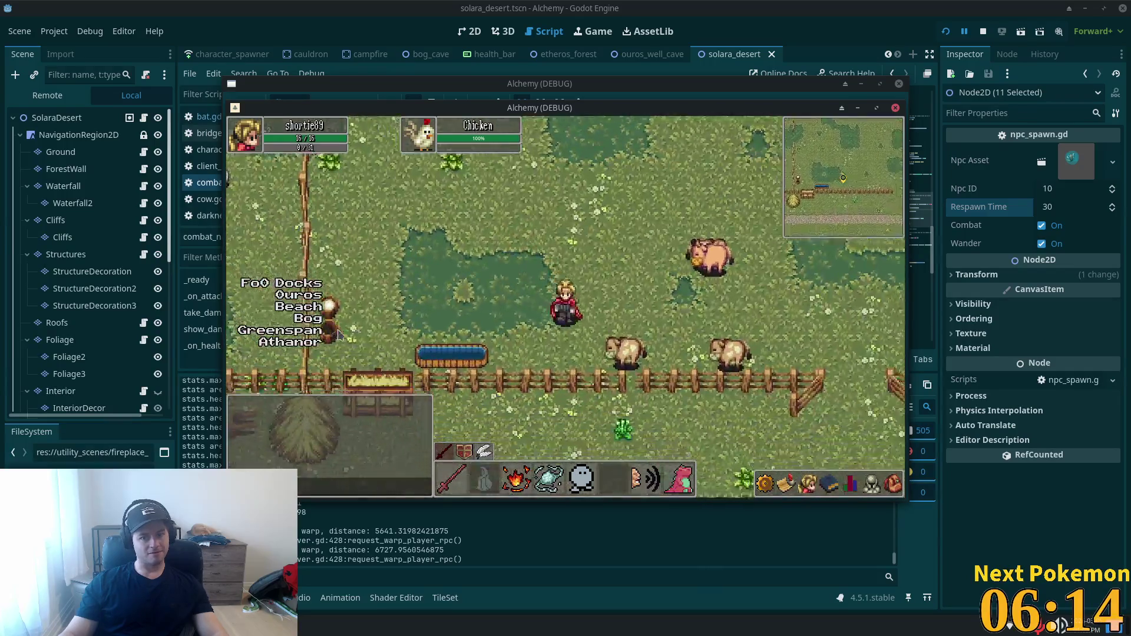
pyautogui.press('d')
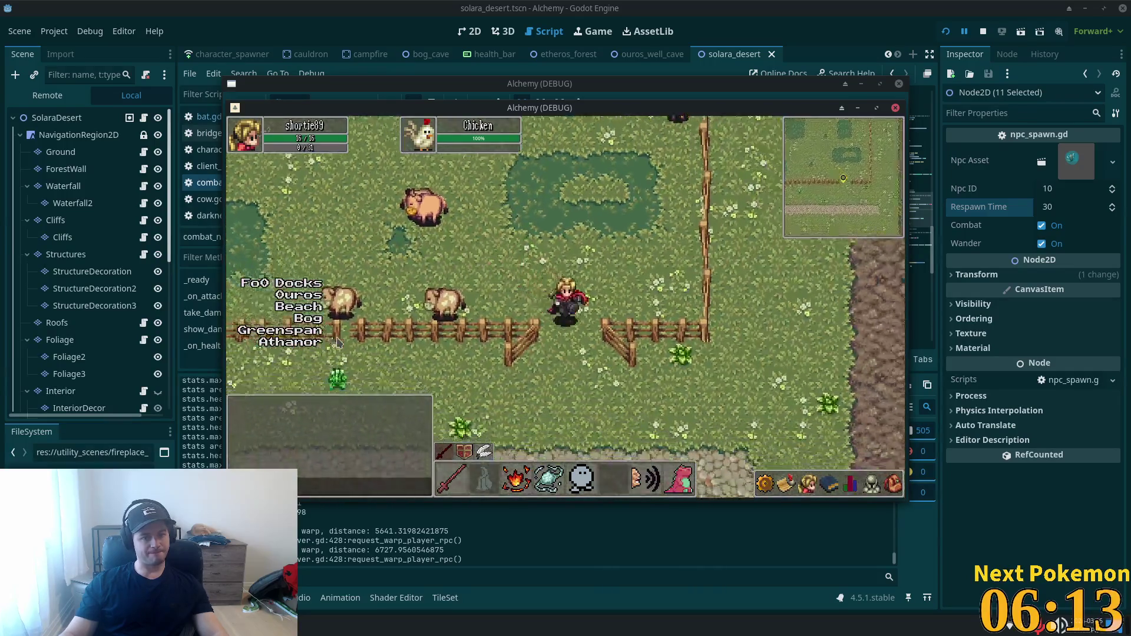
pyautogui.press('s')
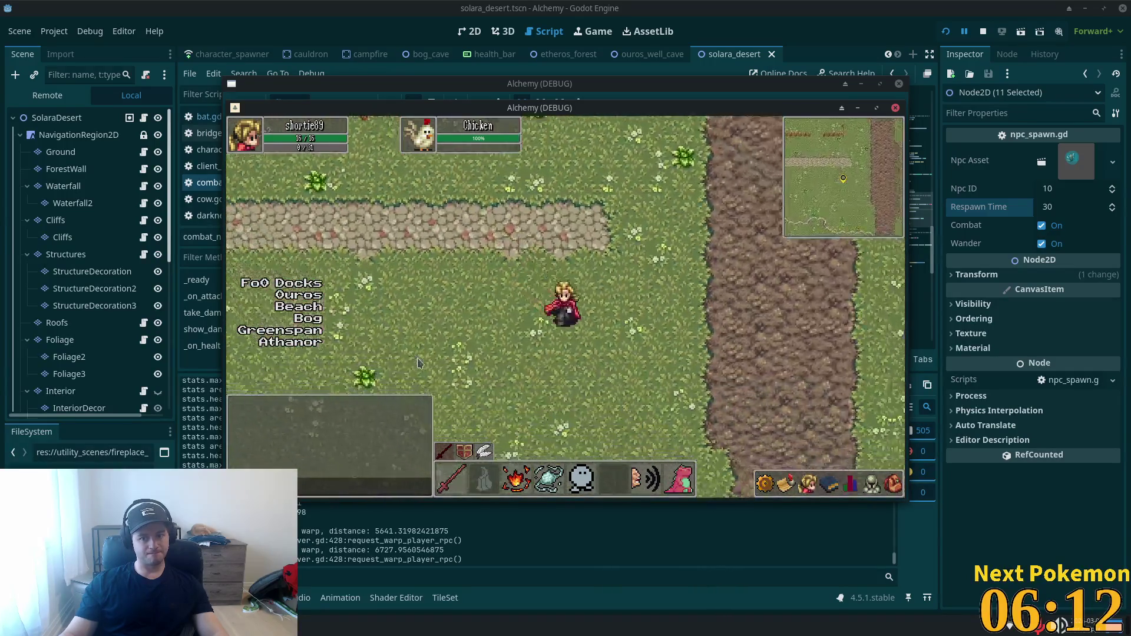
pyautogui.press('s')
pyautogui.press('d')
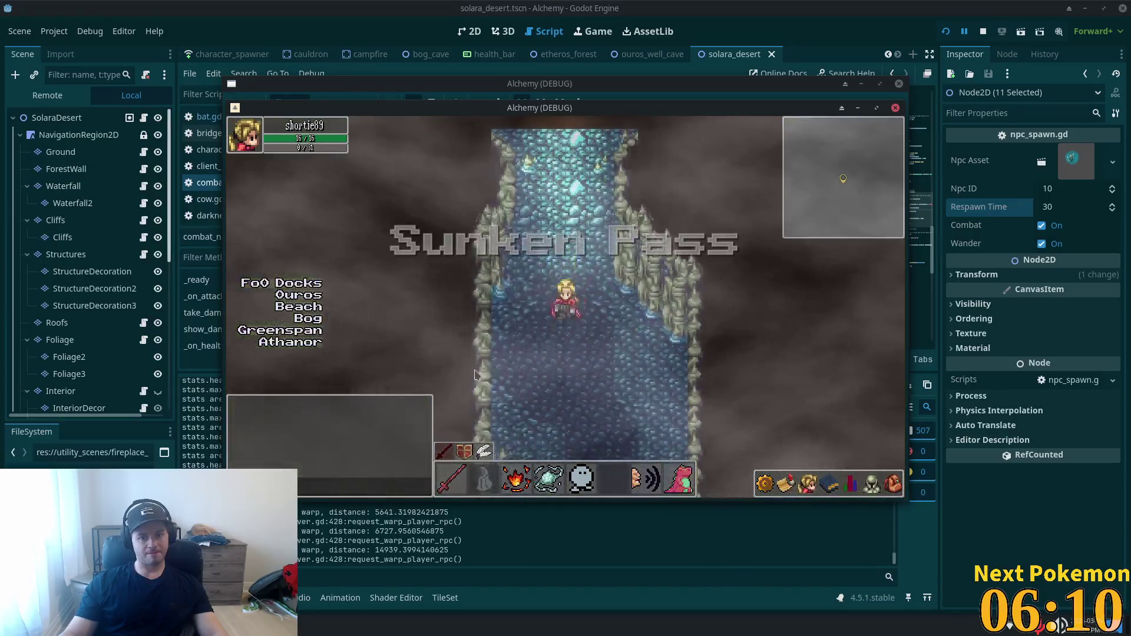
# Step: Walk through Sunken Pass into Indigo Bog, target a Bog Slime, then return to the editor
pyautogui.press('s')
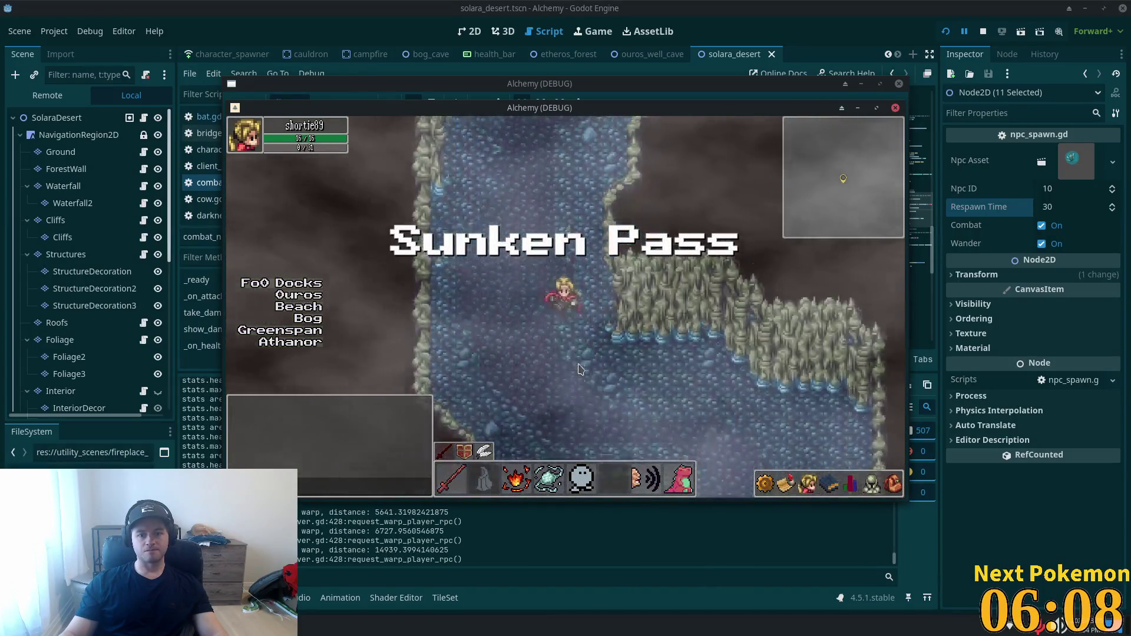
pyautogui.press('s')
pyautogui.press('d')
pyautogui.press('s')
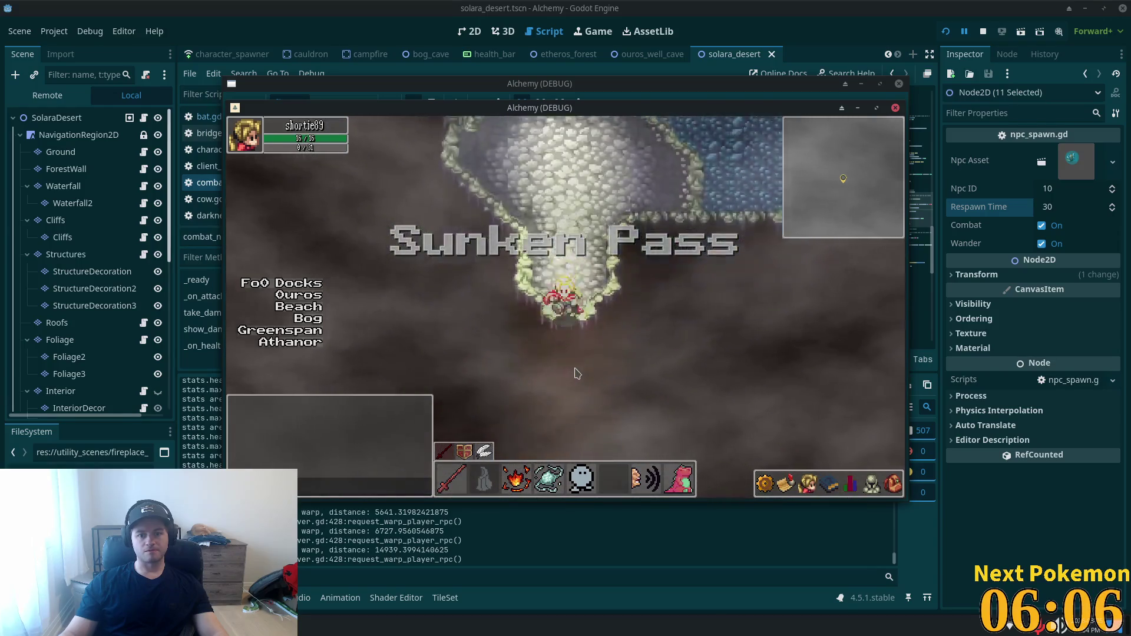
pyautogui.press('s')
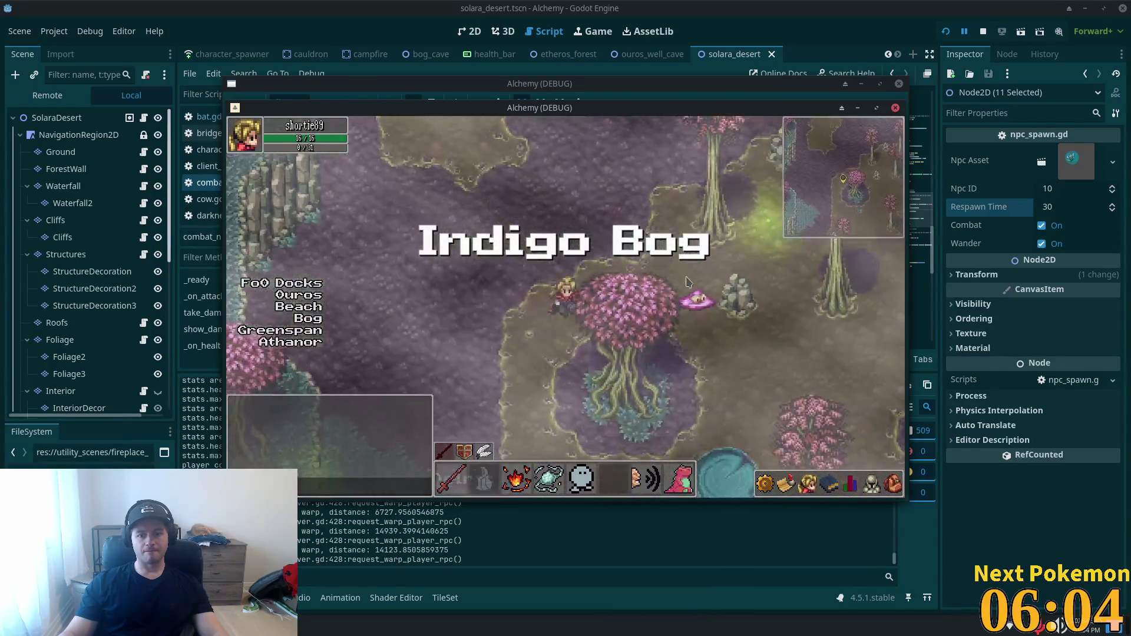
pyautogui.click(670, 275)
pyautogui.press('d')
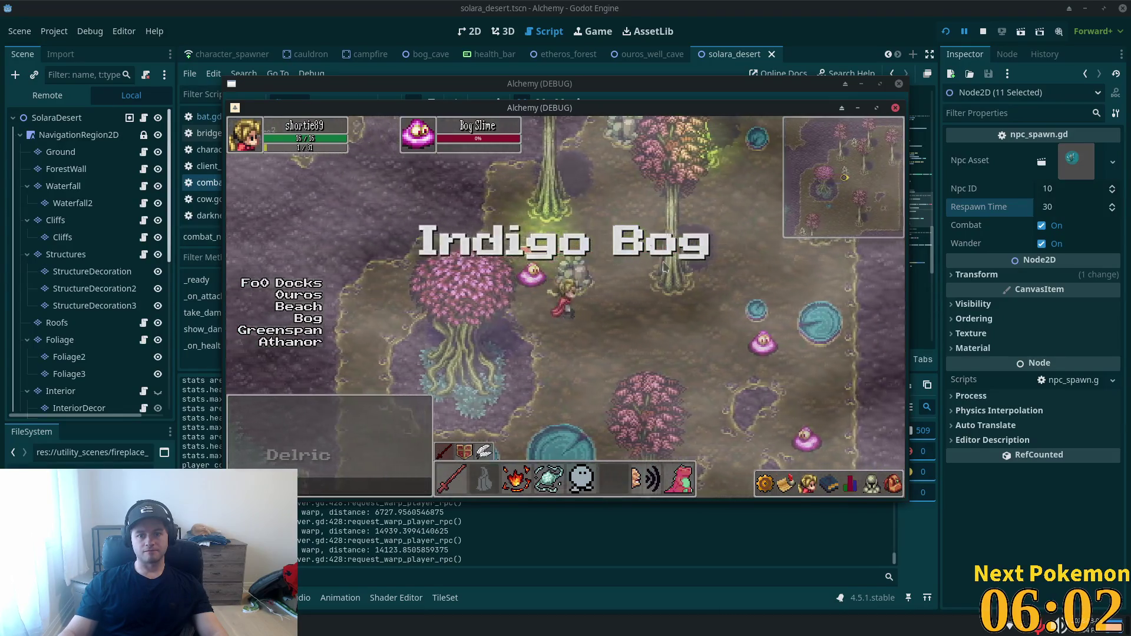
pyautogui.click(860, 37)
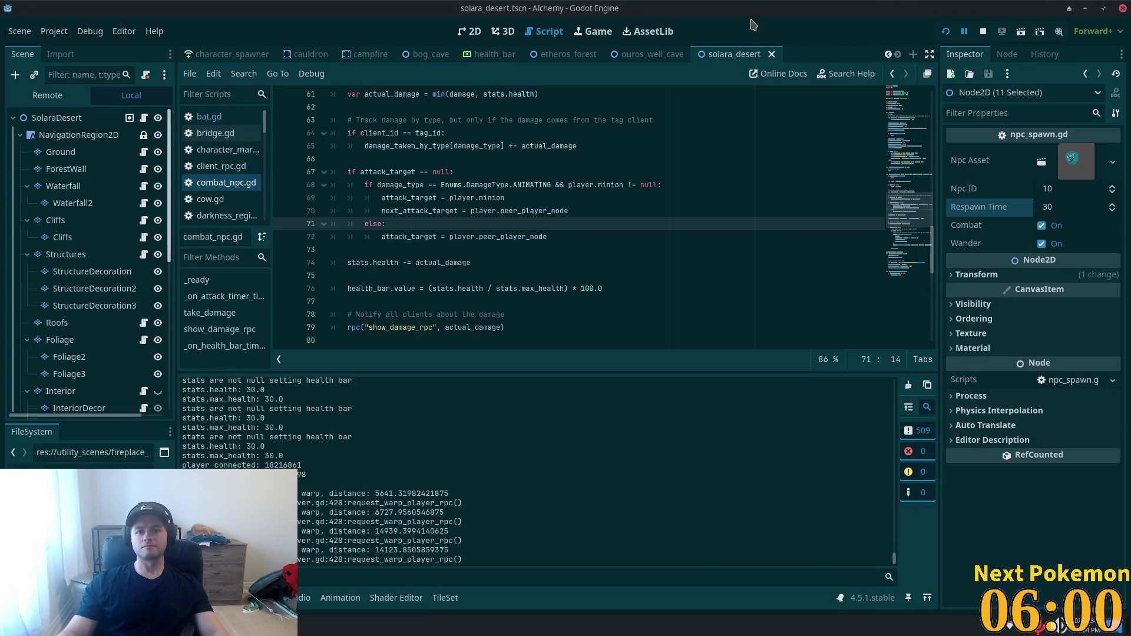
# Step: Open indigo_bog.tscn and select the BogBats spawners NpcSpawn through NpcSpawn5
pyautogui.write('indigo')
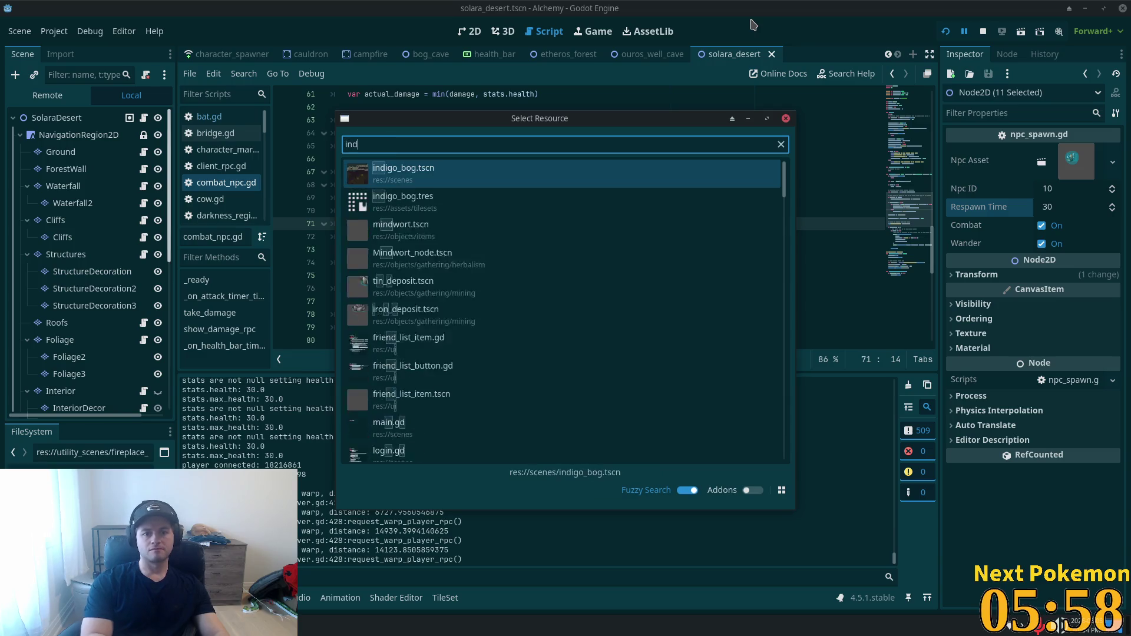
pyautogui.press('Return')
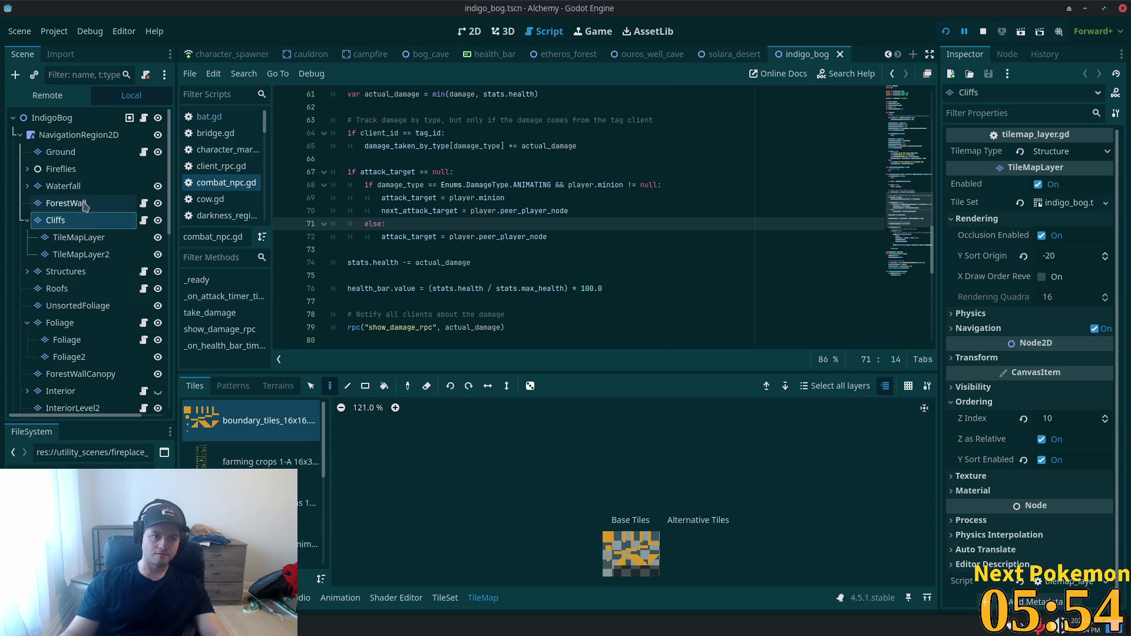
pyautogui.scroll(-5, 66, 287)
pyautogui.scroll(-4, 66, 287)
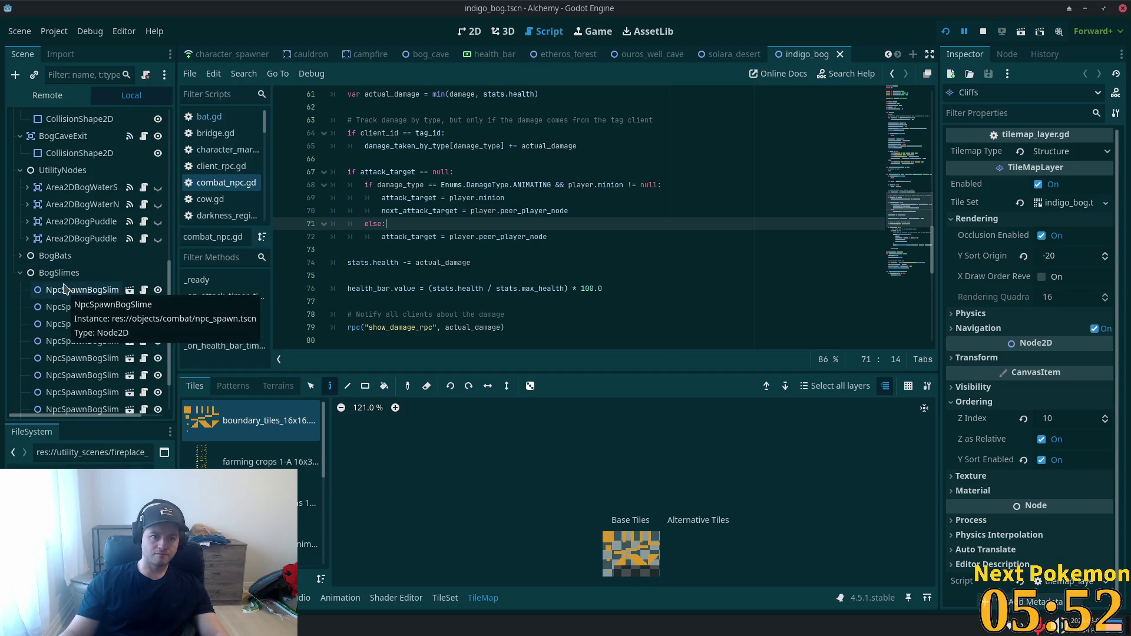
pyautogui.click(22, 256)
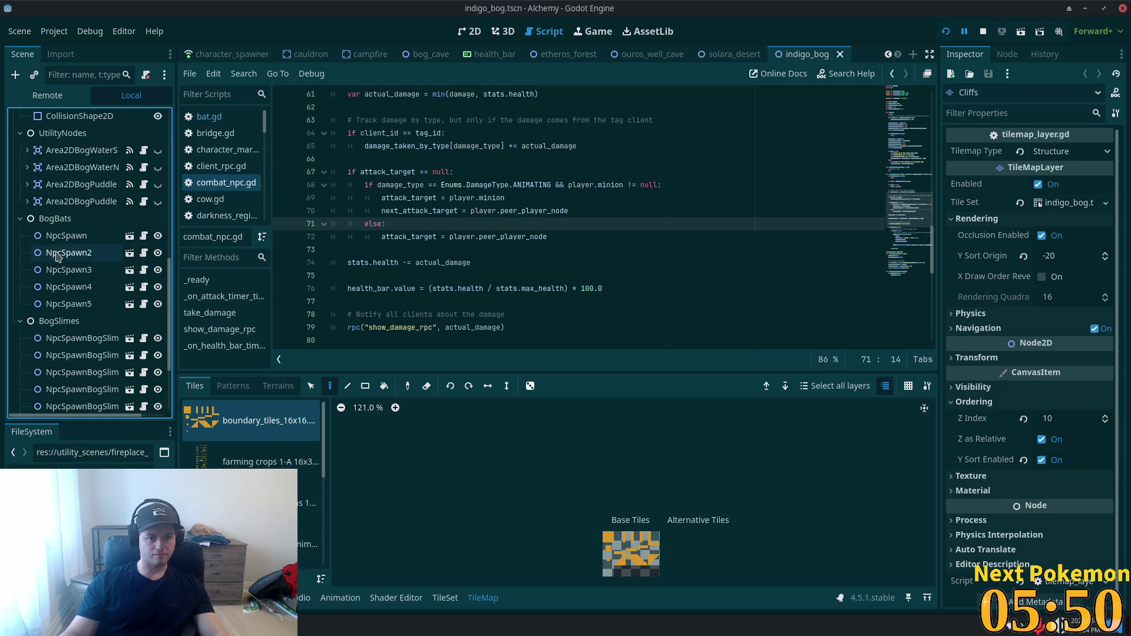
pyautogui.click(65, 236)
pyautogui.keyDown('shift'); pyautogui.click(77, 304); pyautogui.keyUp('shift')
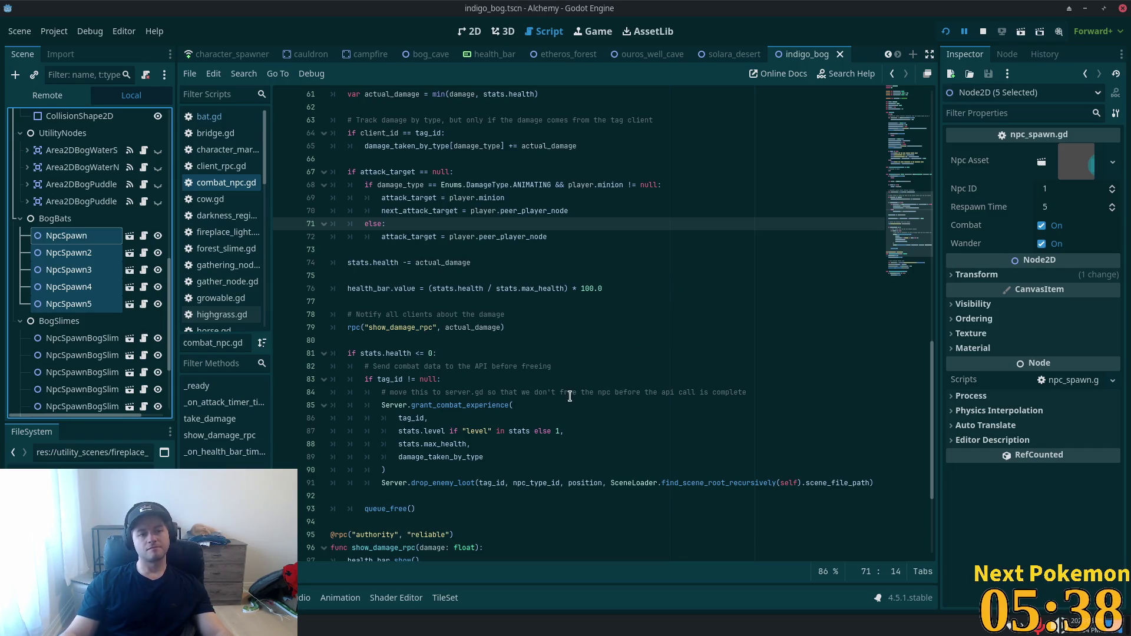
pyautogui.hotkey('alt', 'Tab')
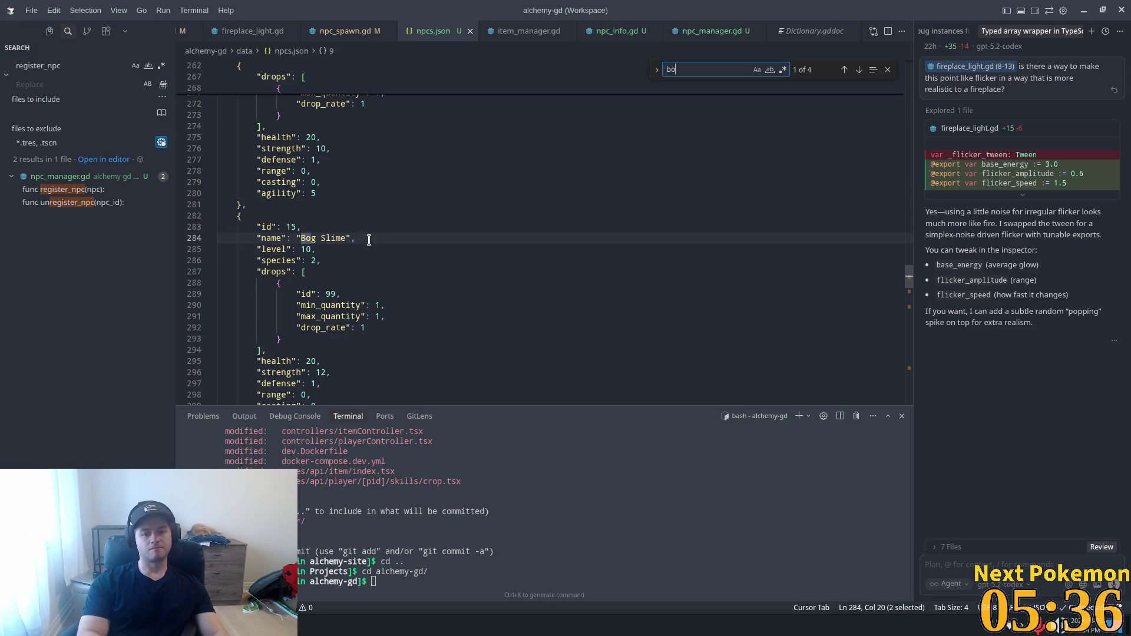
# Step: Search npcs.json for 'bog ba' to find Bog Bat's id 16
pyautogui.write('g ba')
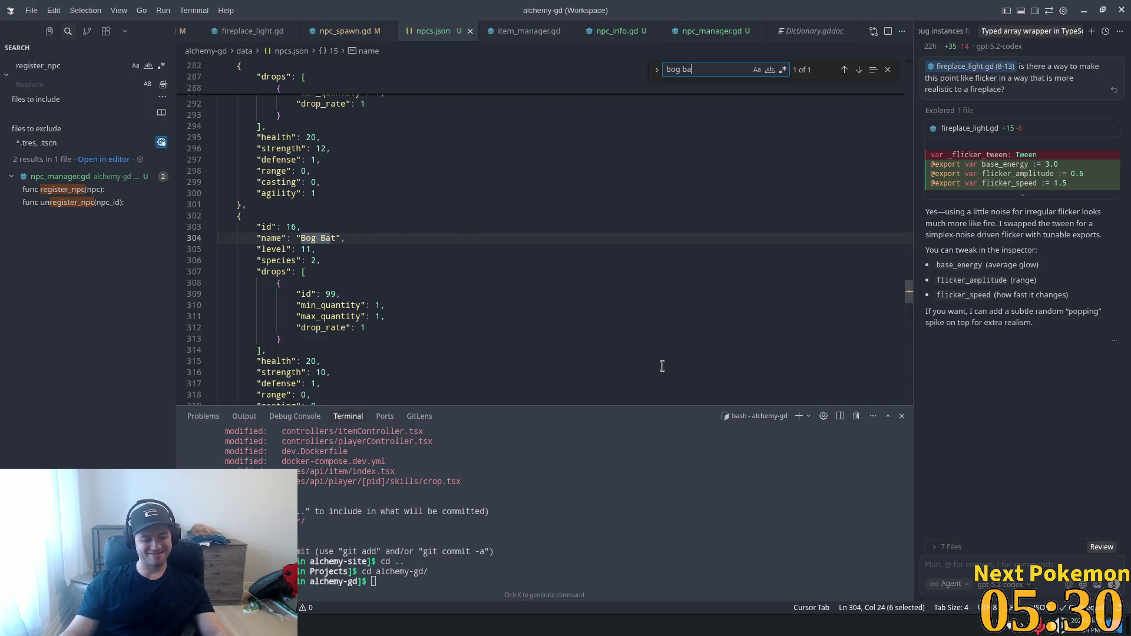
pyautogui.hotkey('alt', 'Tab')
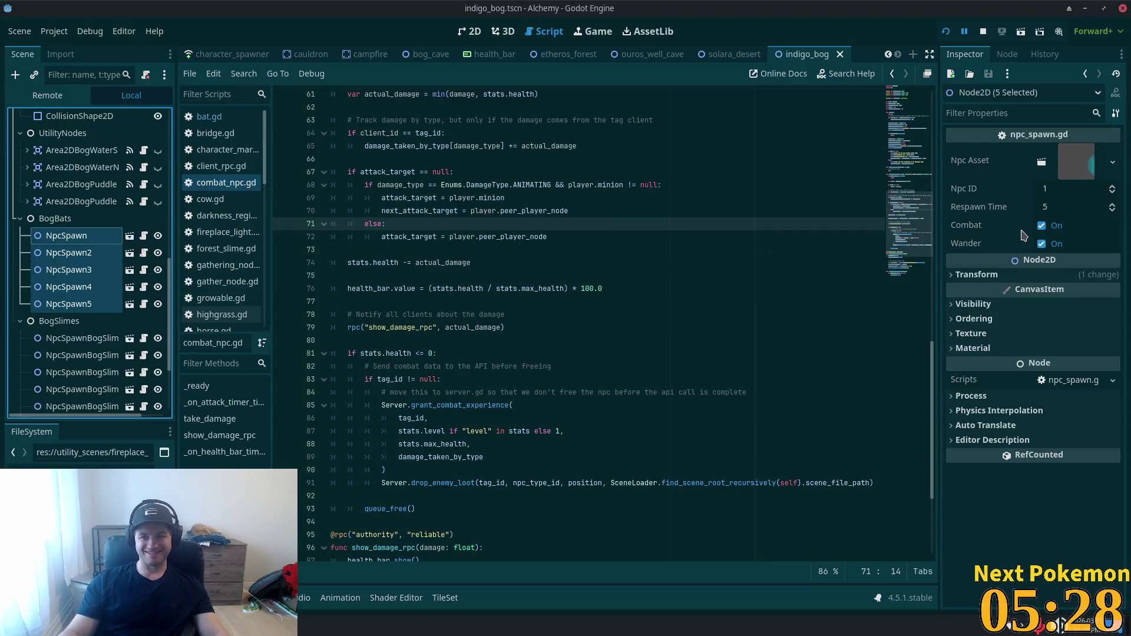
# Step: Set the five BogBats spawners' Npc ID to 16
pyautogui.click(1067, 190)
pyautogui.write('6')
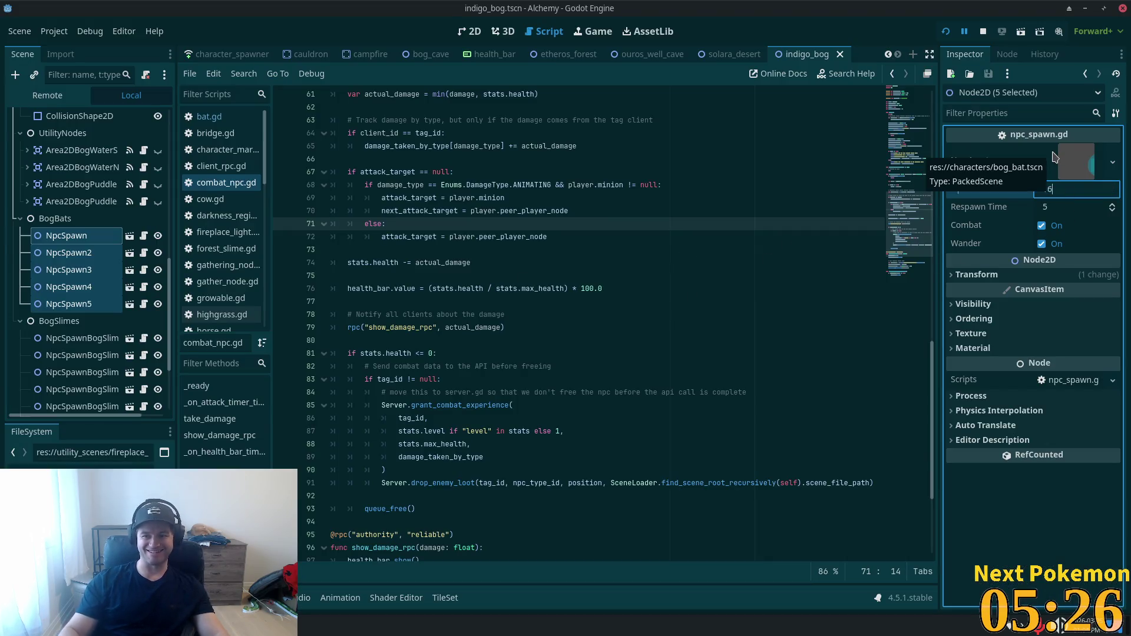
pyautogui.press('Tab')
# Step: Select all eleven BogSlimes spawners and check Bog Slime's id in npcs.json
pyautogui.scroll(-5, 75, 319)
pyautogui.click(75, 255)
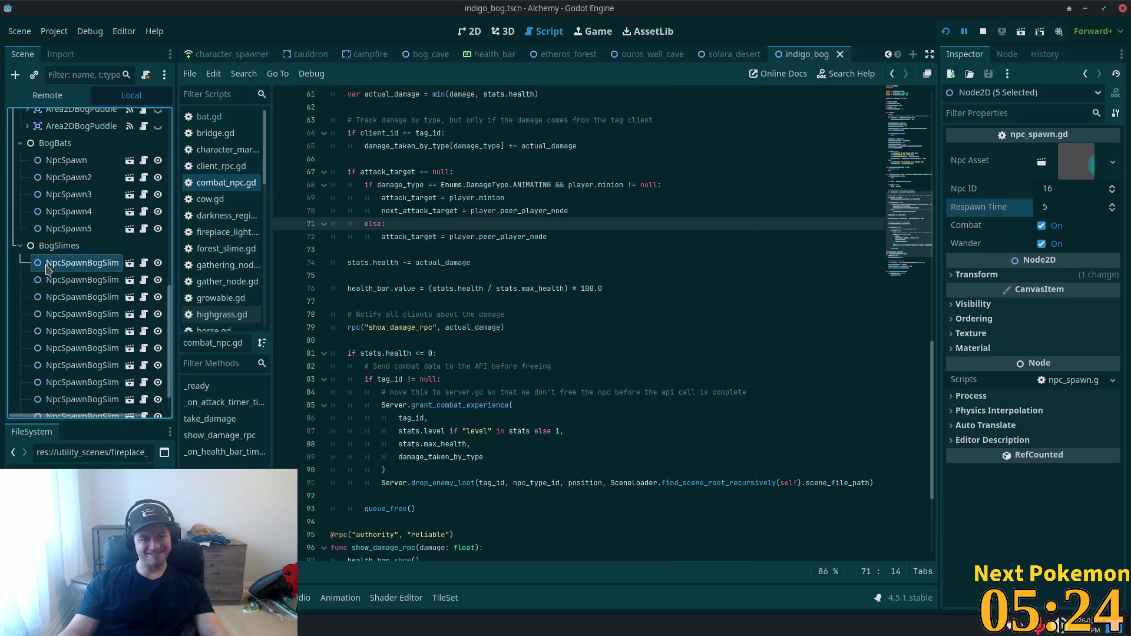
pyautogui.scroll(-1, 75, 283)
pyautogui.keyDown('shift'); pyautogui.click(92, 400); pyautogui.keyUp('shift')
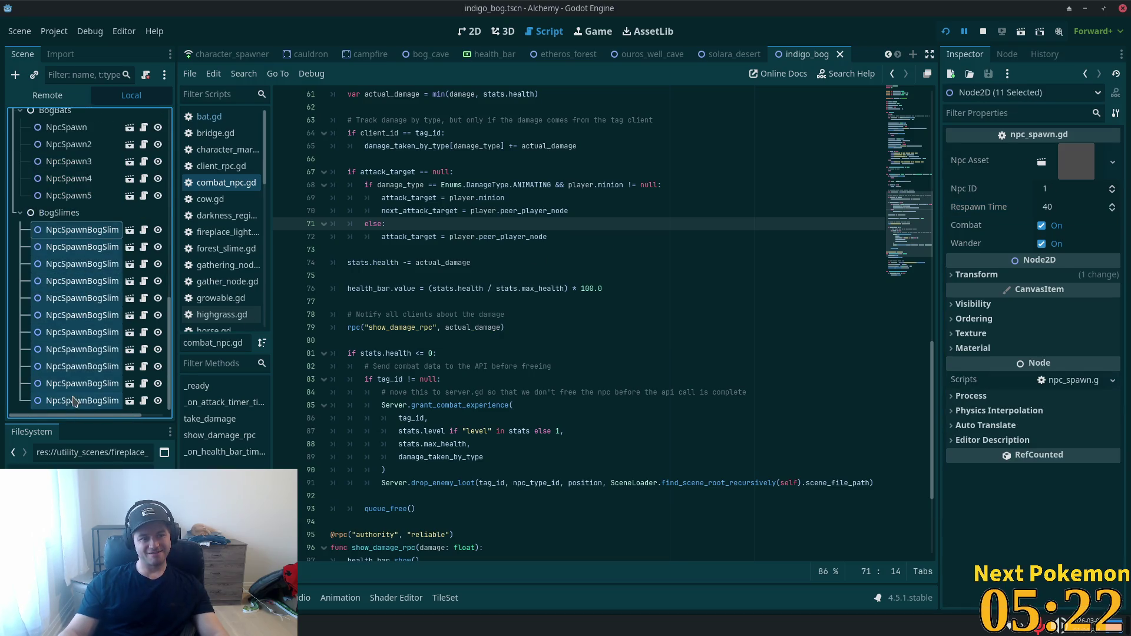
pyautogui.hotkey('alt', 'Tab')
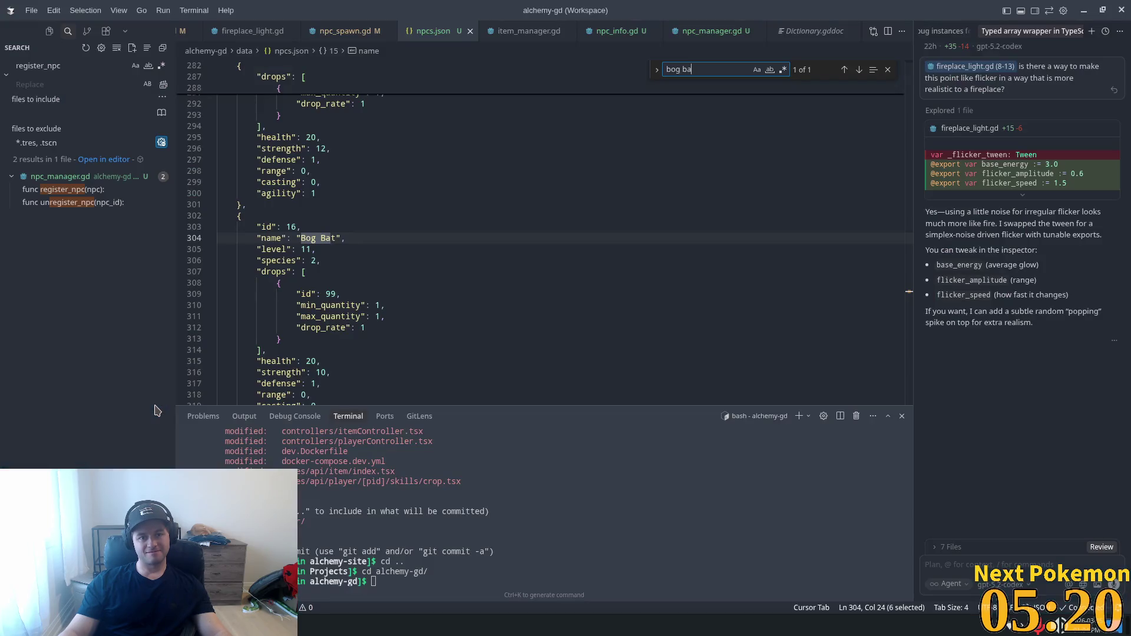
pyautogui.scroll(4, 443, 202)
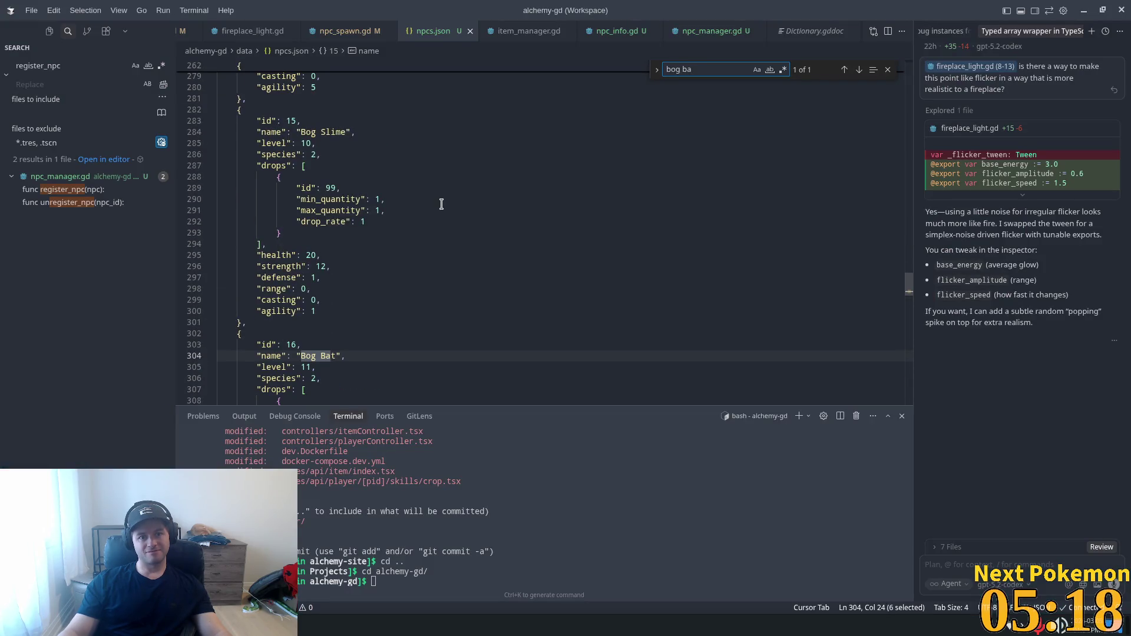
pyautogui.hotkey('alt', 'Tab')
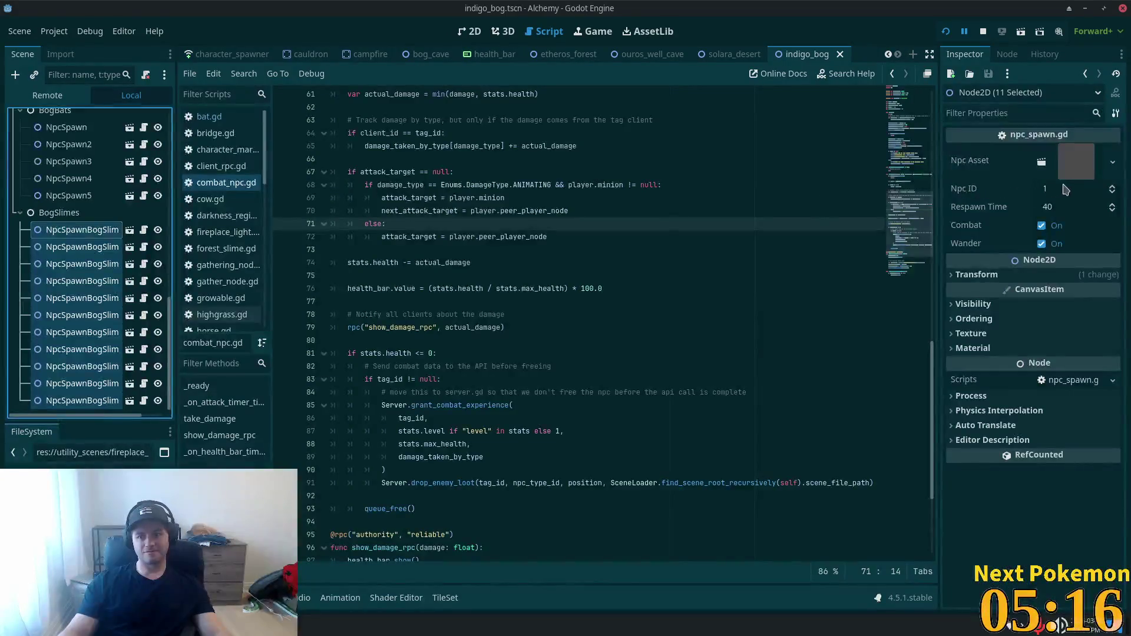
# Step: Give the bog slime spawners Npc ID 15 and run the project
pyautogui.click(1043, 188)
pyautogui.write('5')
pyautogui.press('Tab')
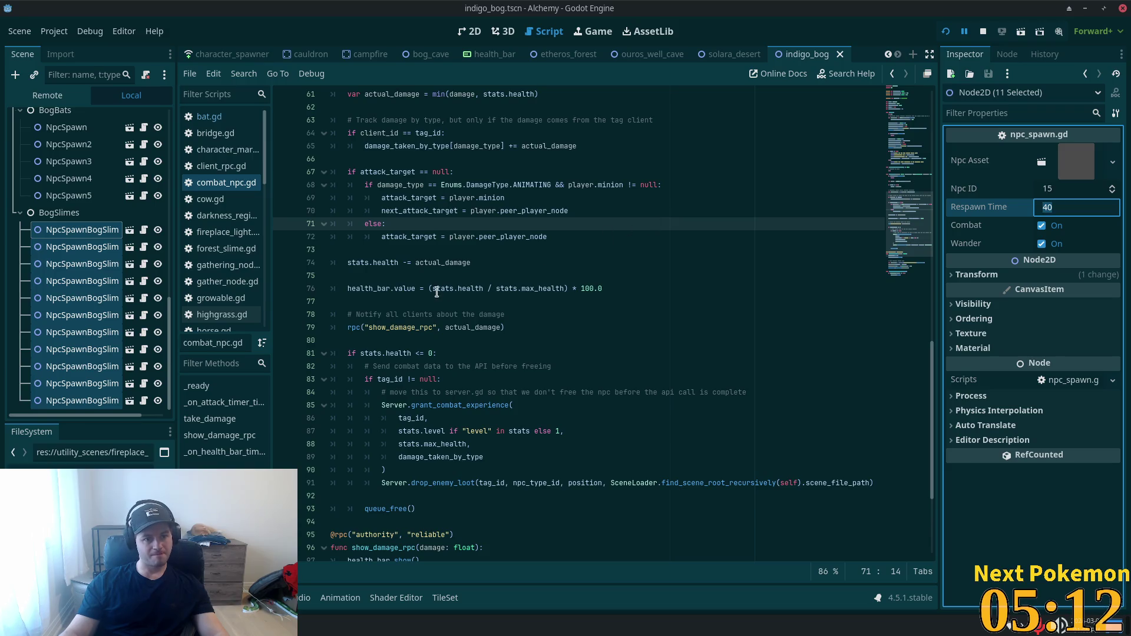
pyautogui.click(947, 33)
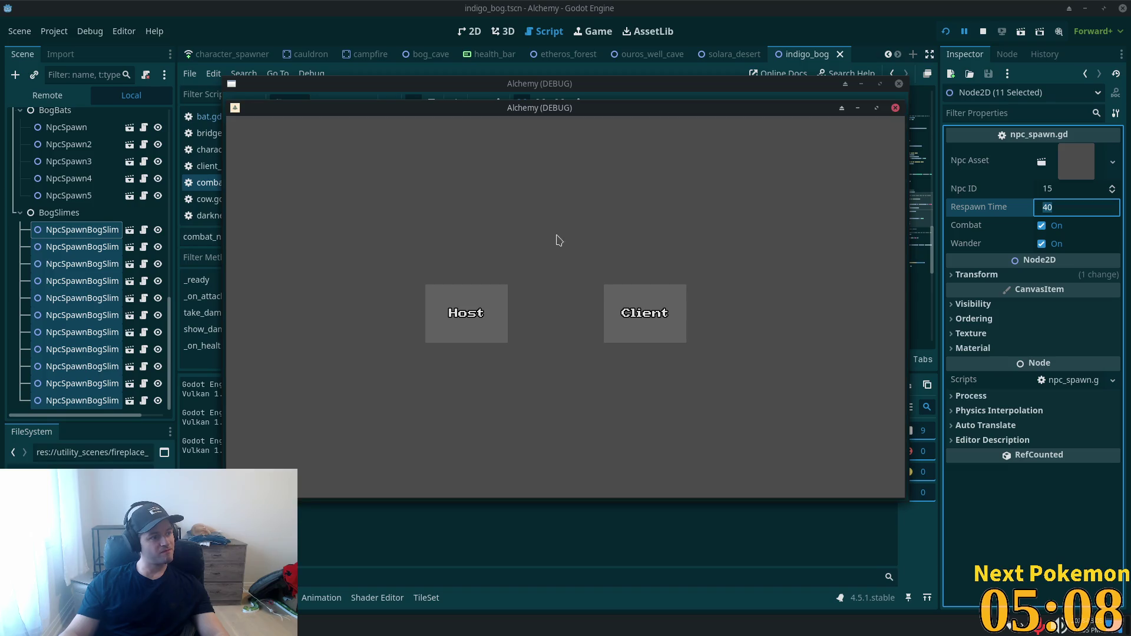
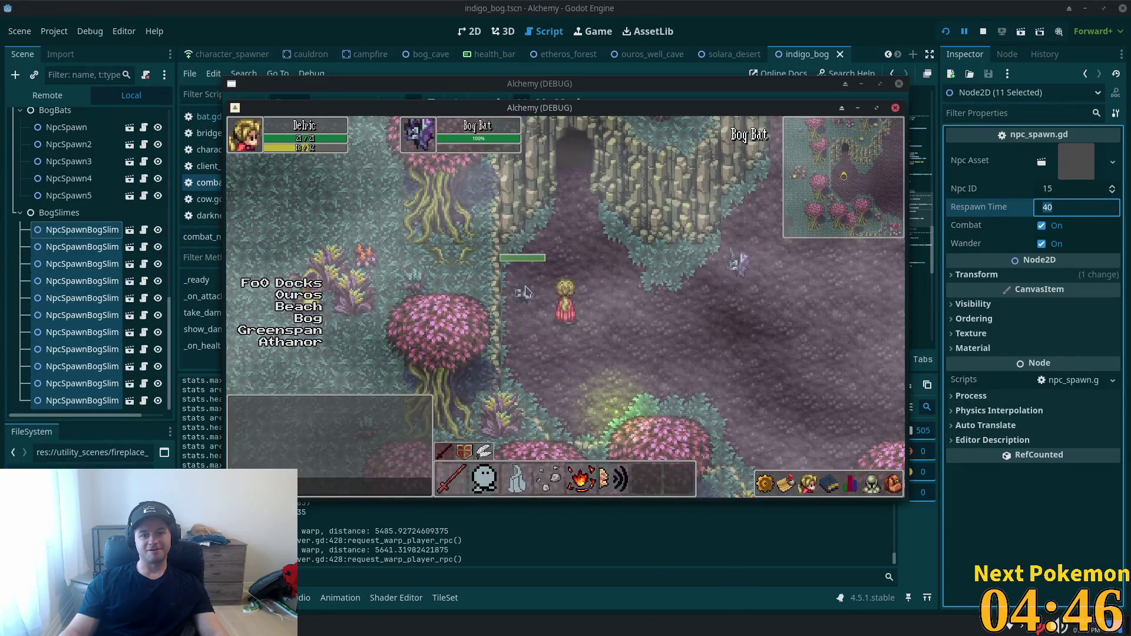
# Step: Walk the character through the Bog Cave and out north across the Indigo Bog
pyautogui.press('Up')
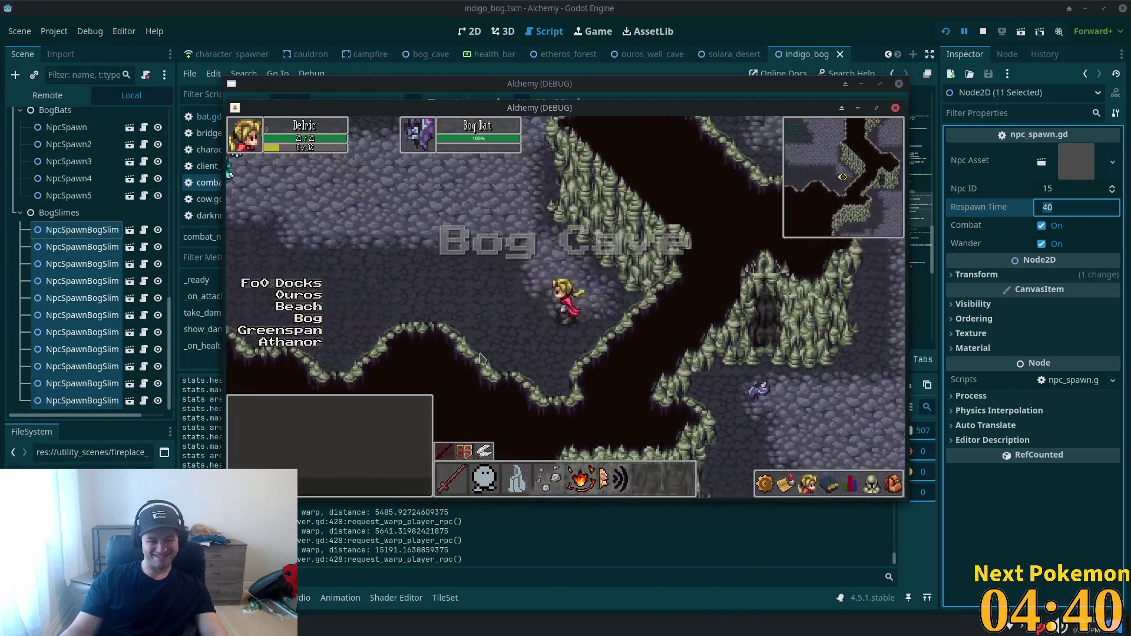
pyautogui.press('Up')
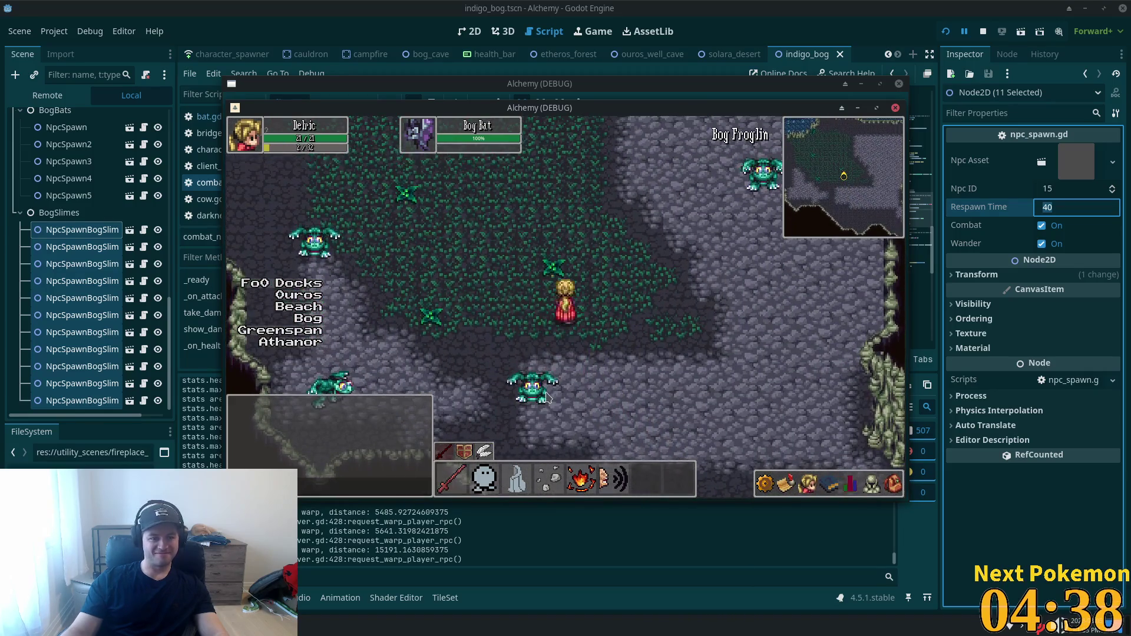
pyautogui.press('Right')
pyautogui.press('Down')
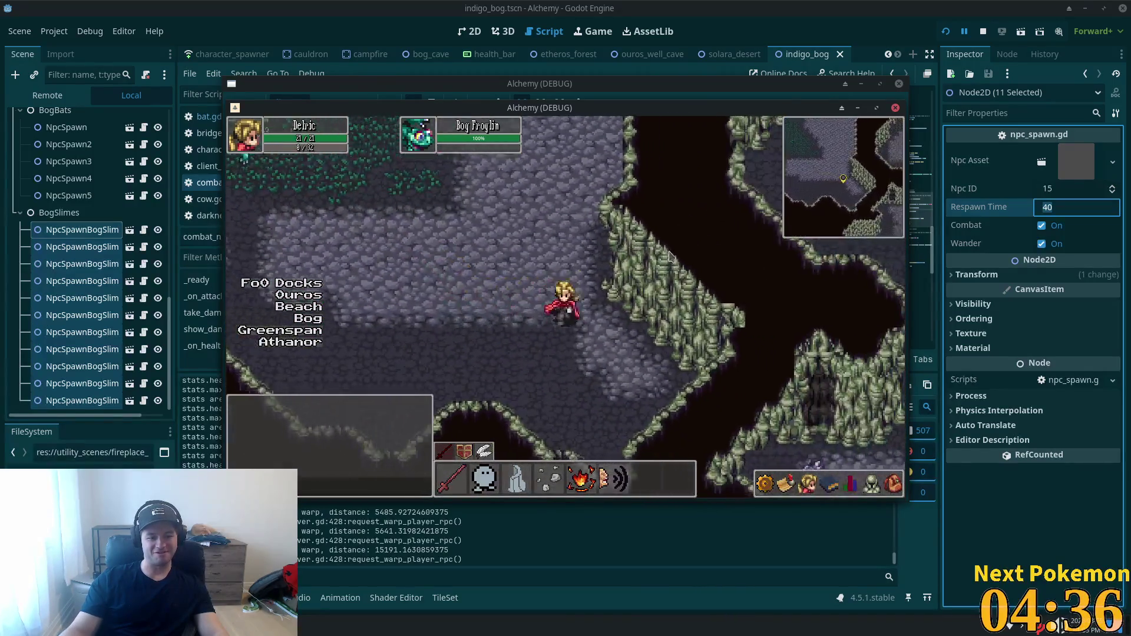
pyautogui.press('Down')
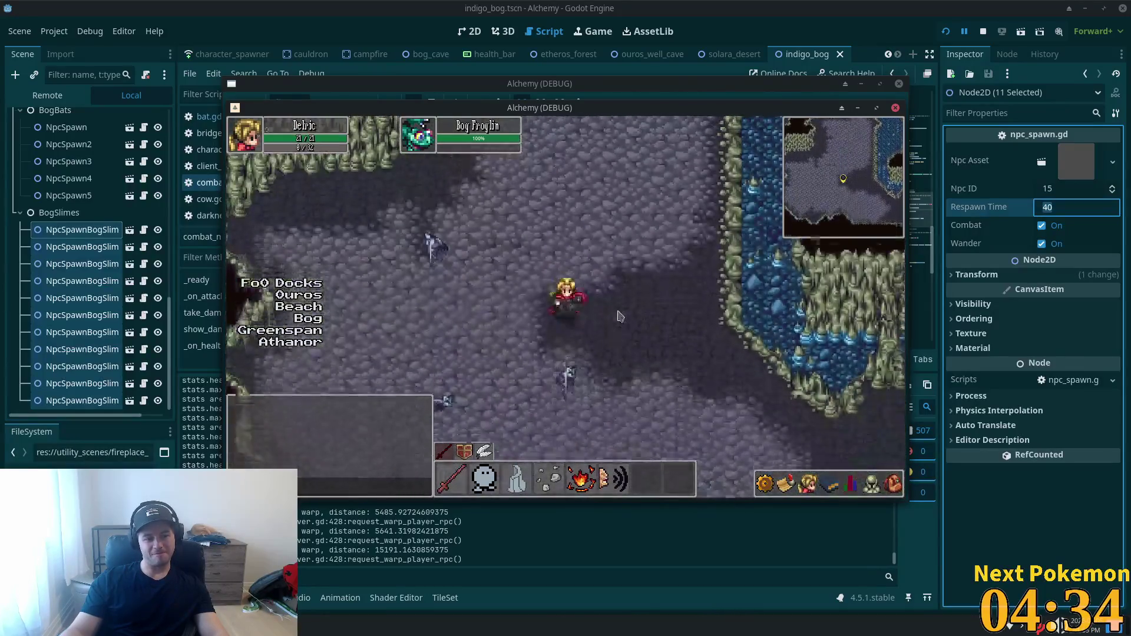
pyautogui.press('Down')
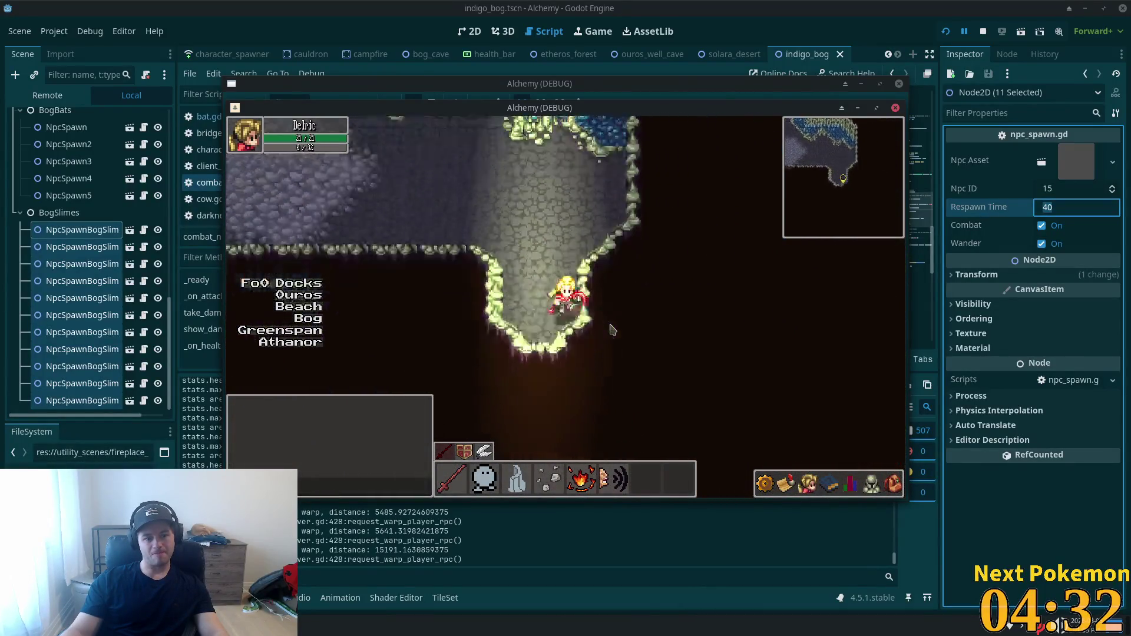
pyautogui.press('Down')
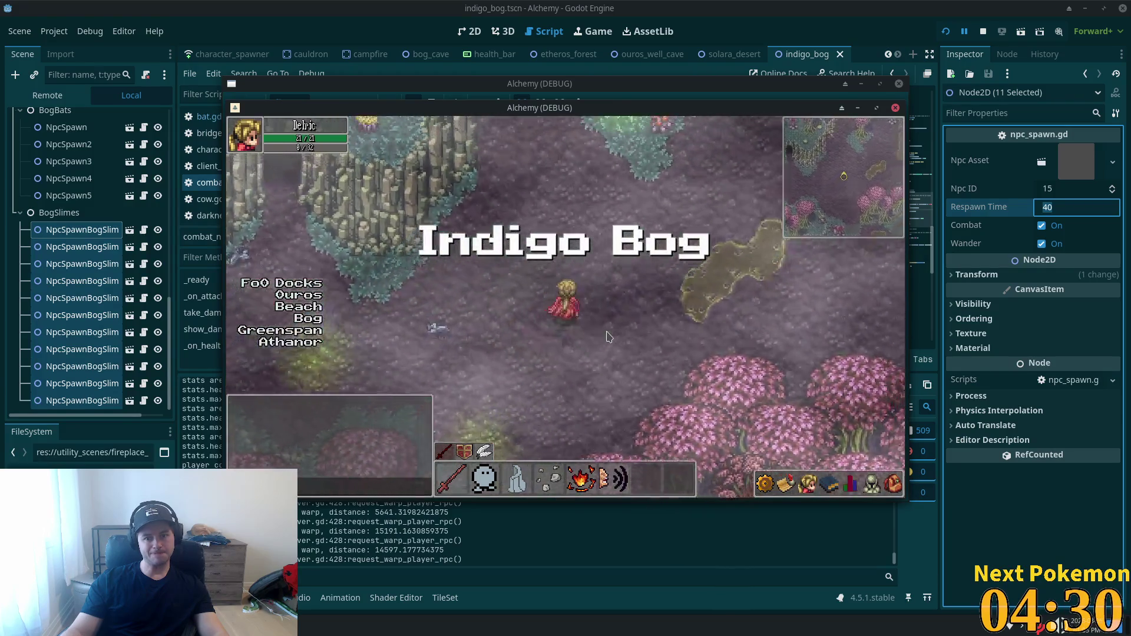
pyautogui.press('Left')
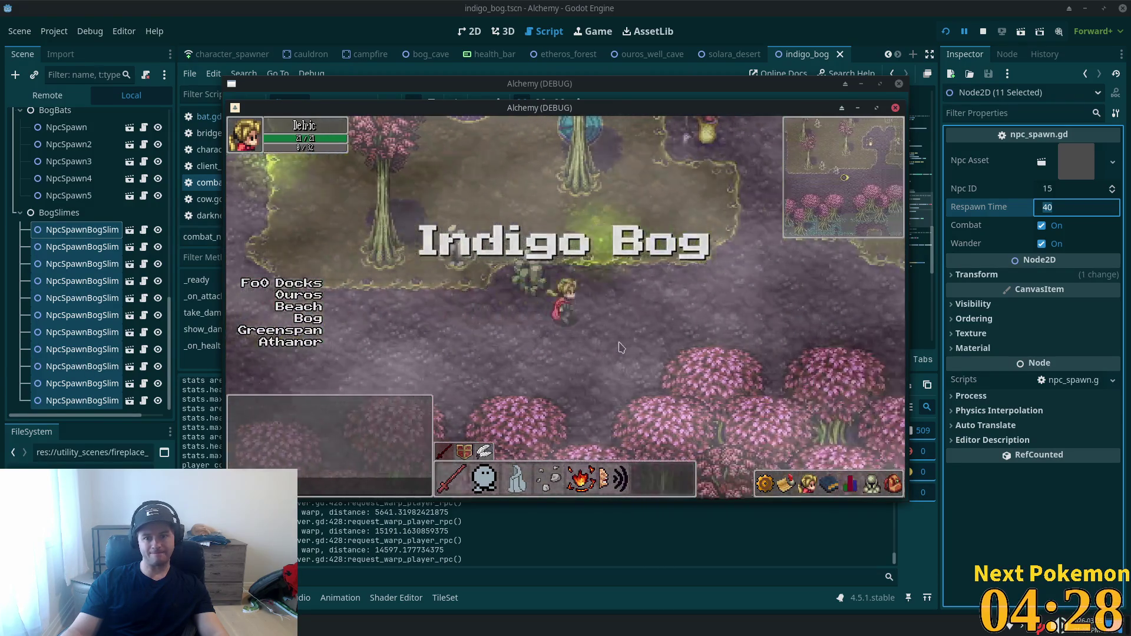
pyautogui.press('Up')
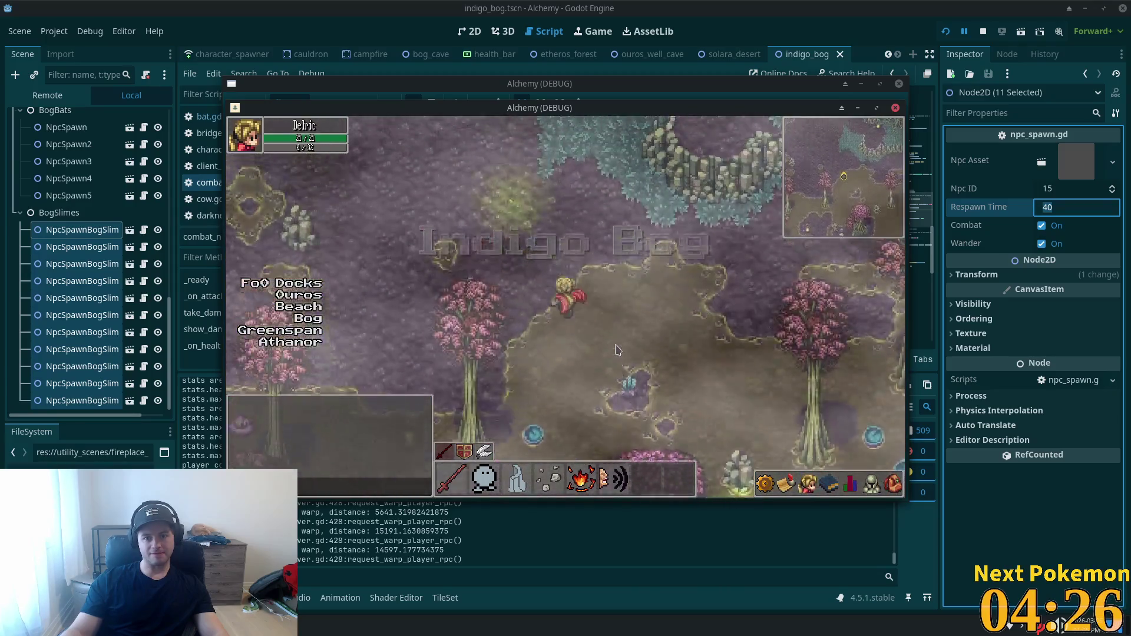
# Step: Walk east through the pink-and-teal forest and around Verdigris Meadows
pyautogui.press('Right')
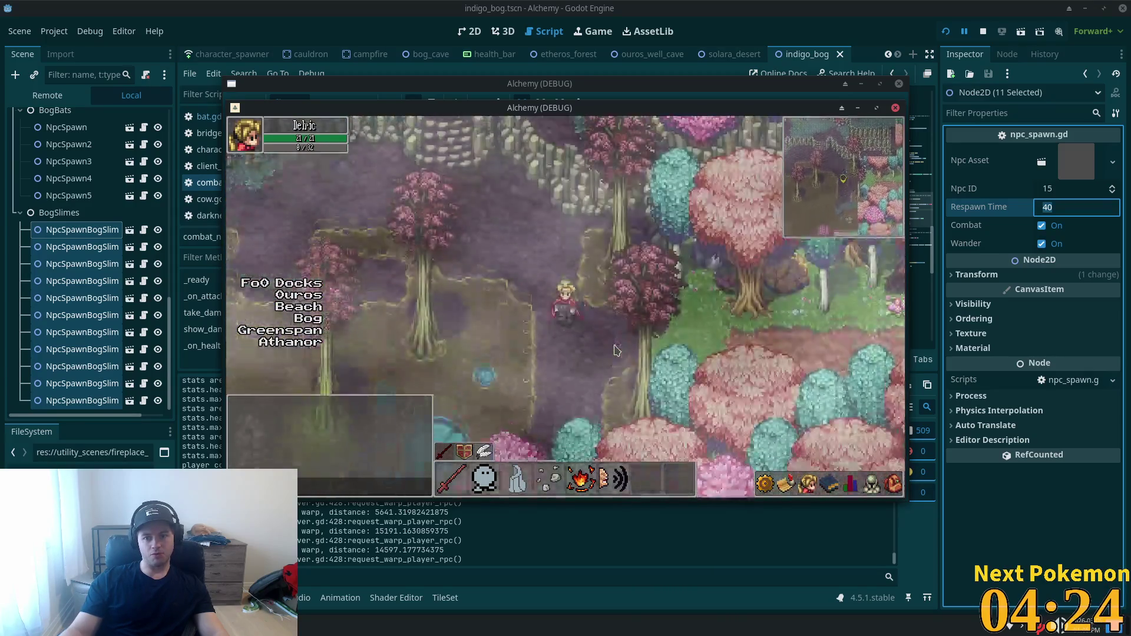
pyautogui.press('Right')
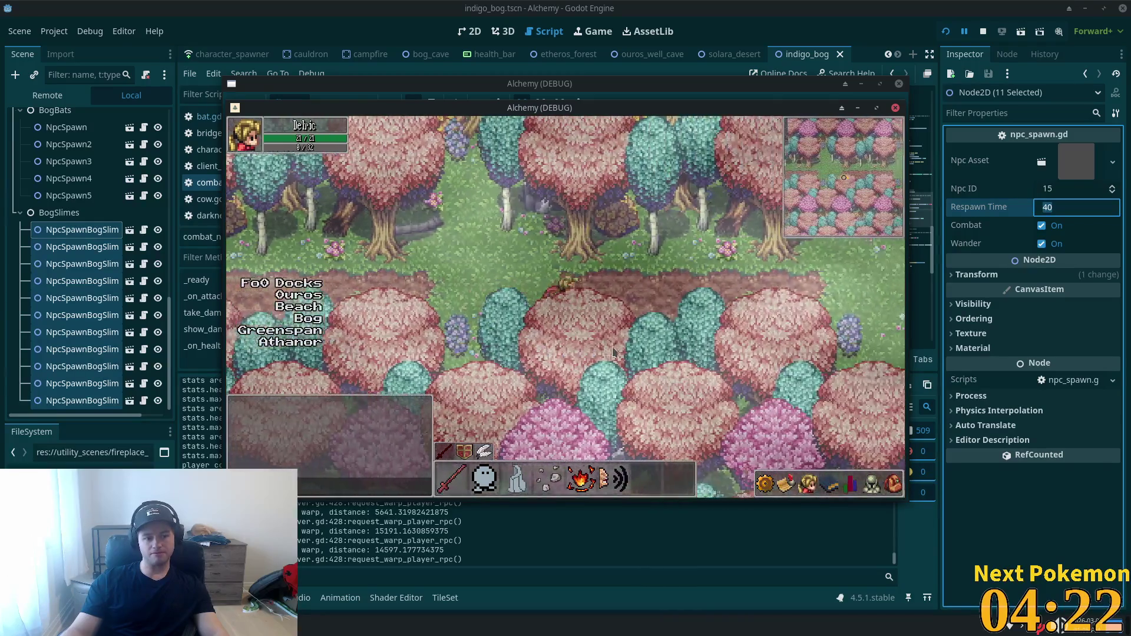
pyautogui.press('Right')
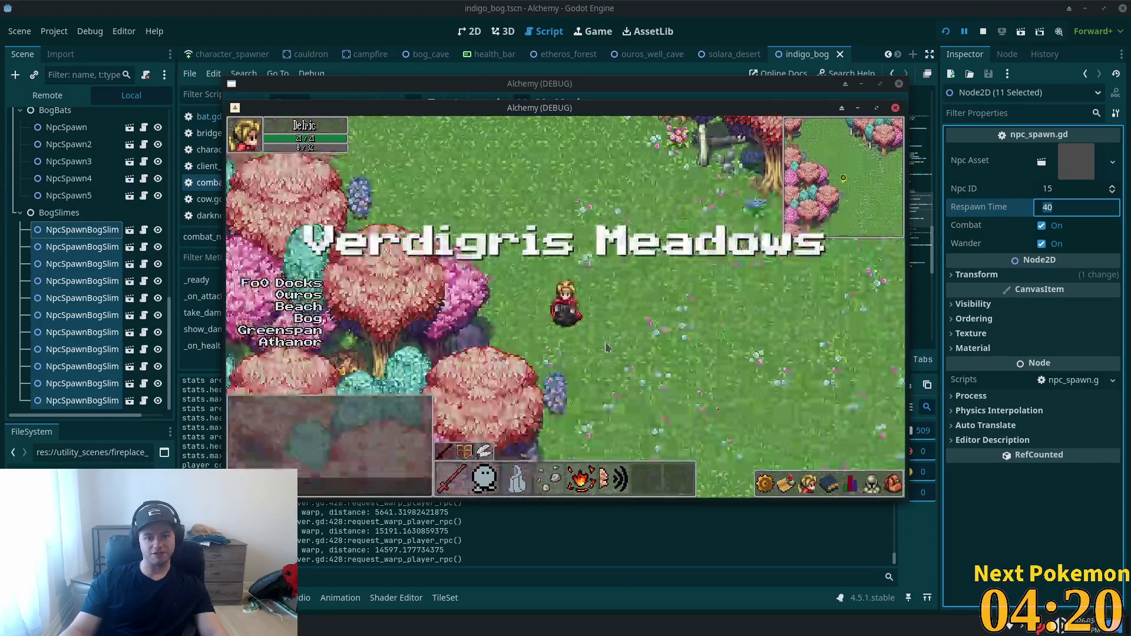
pyautogui.press('Up')
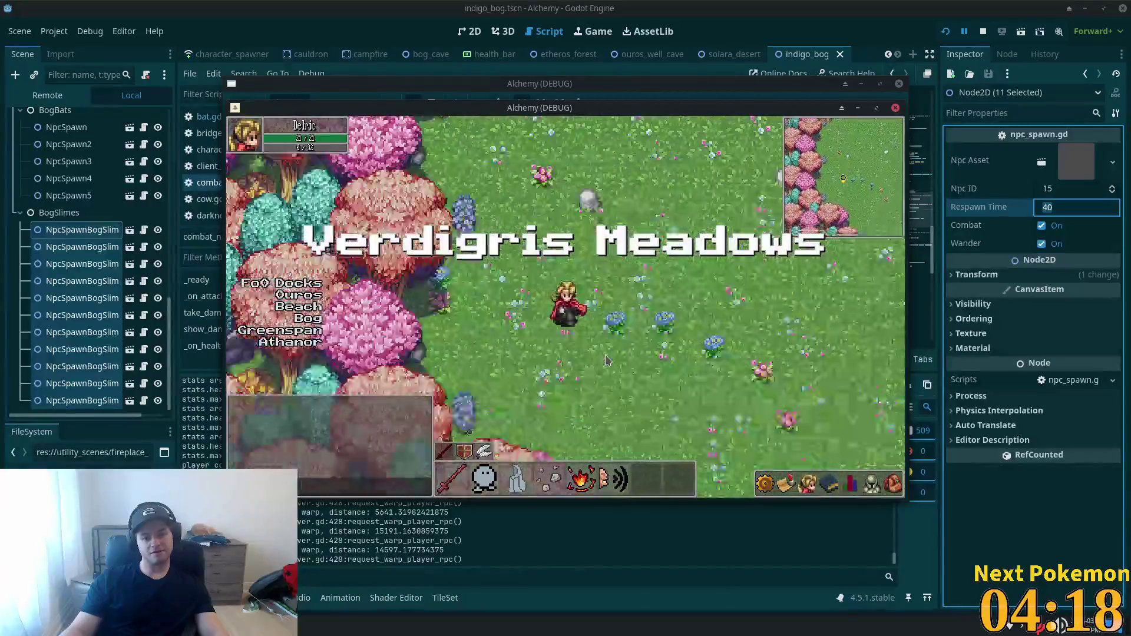
pyautogui.press('Down')
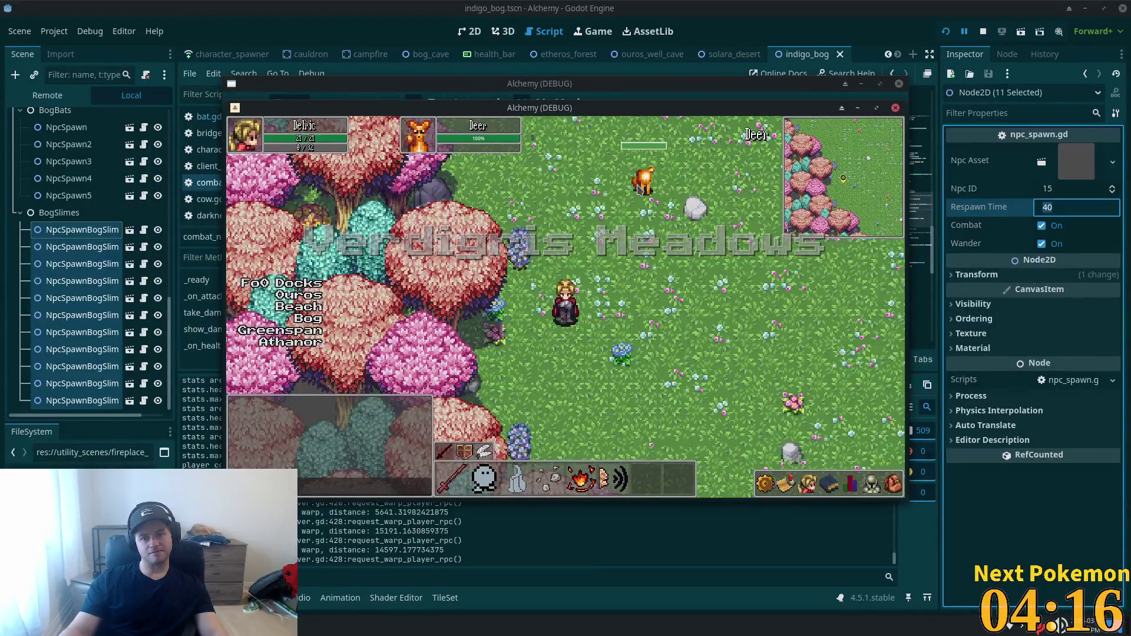
pyautogui.press('Left')
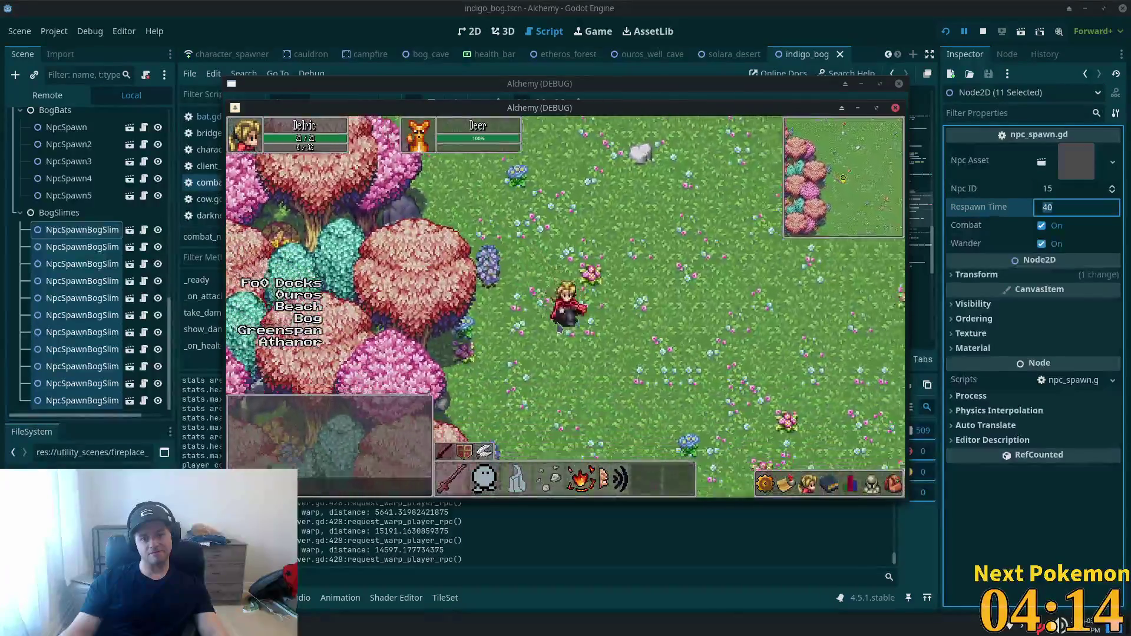
pyautogui.press('Down')
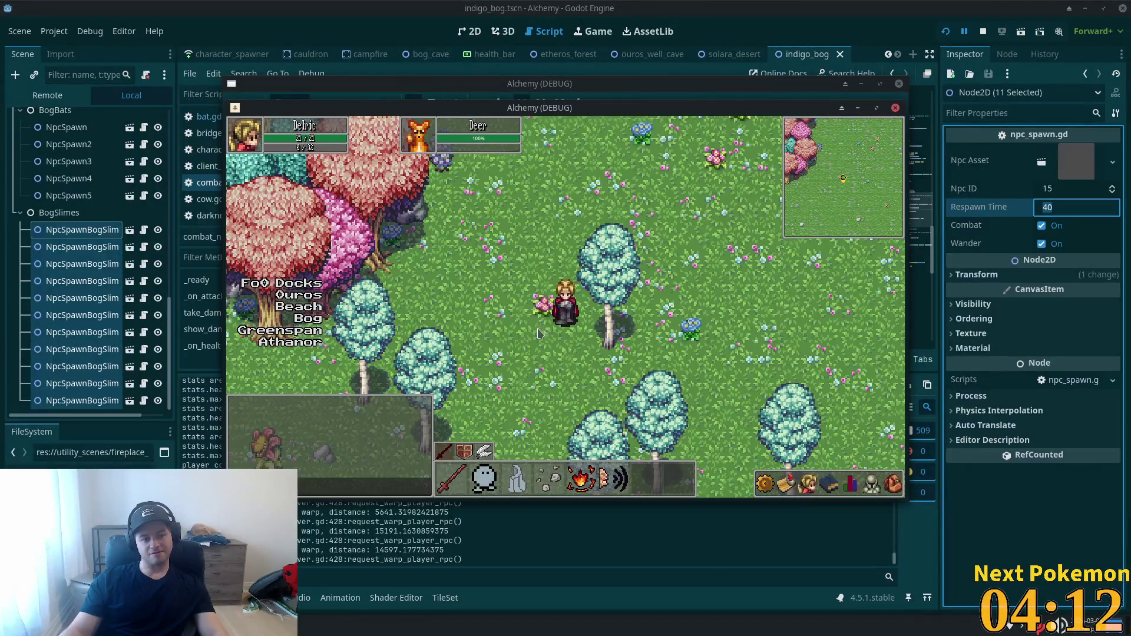
pyautogui.press('Down')
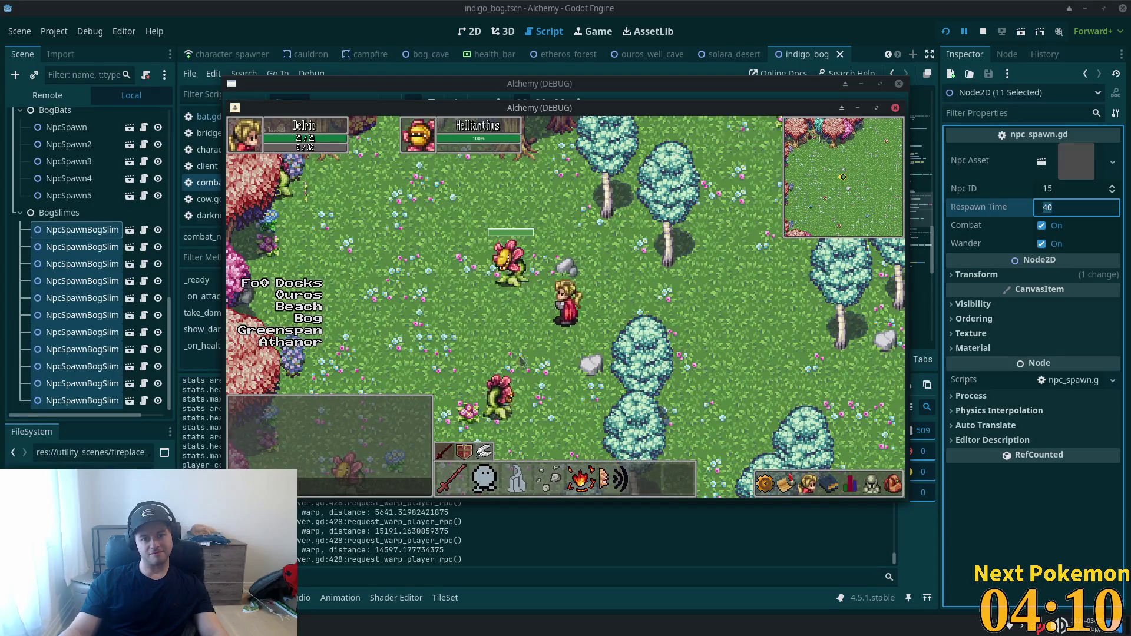
pyautogui.press('Left')
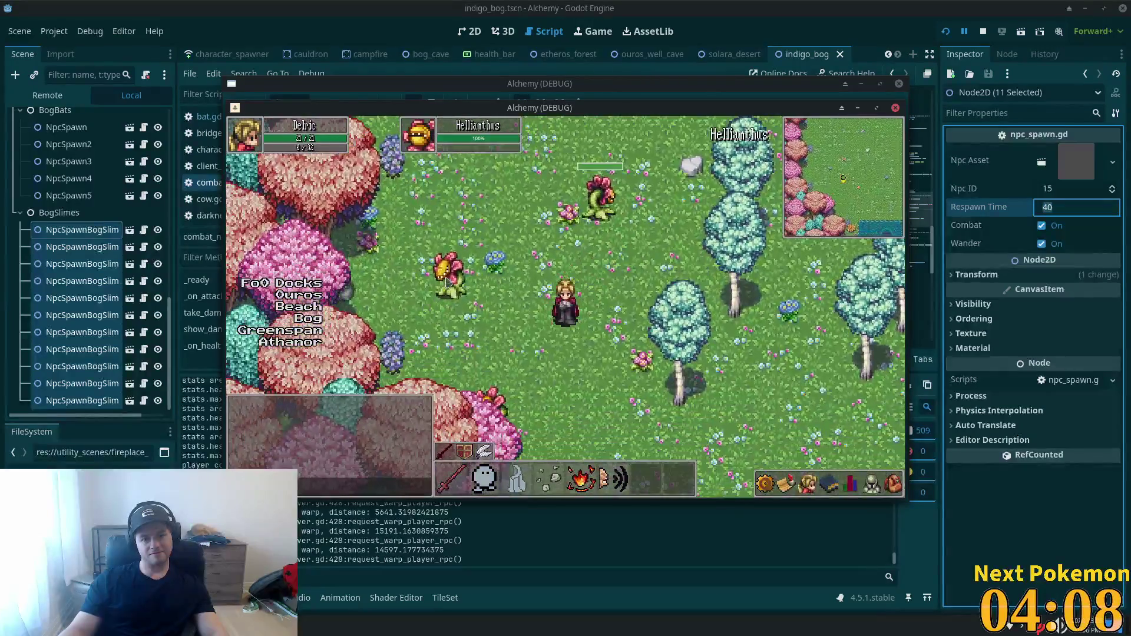
pyautogui.press('Right')
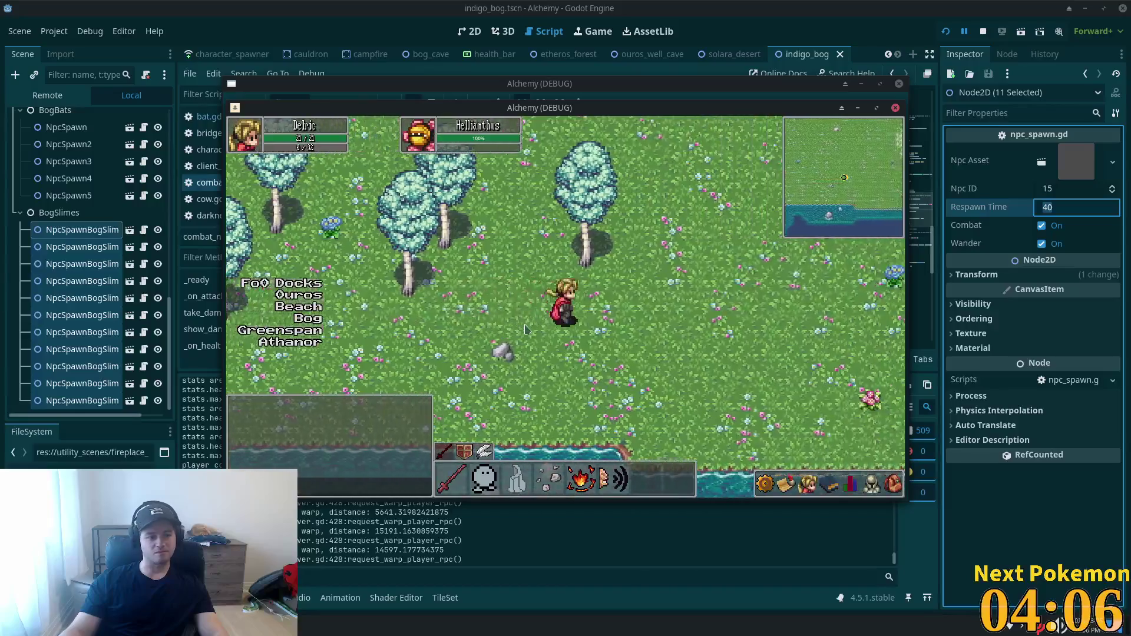
pyautogui.press('Right')
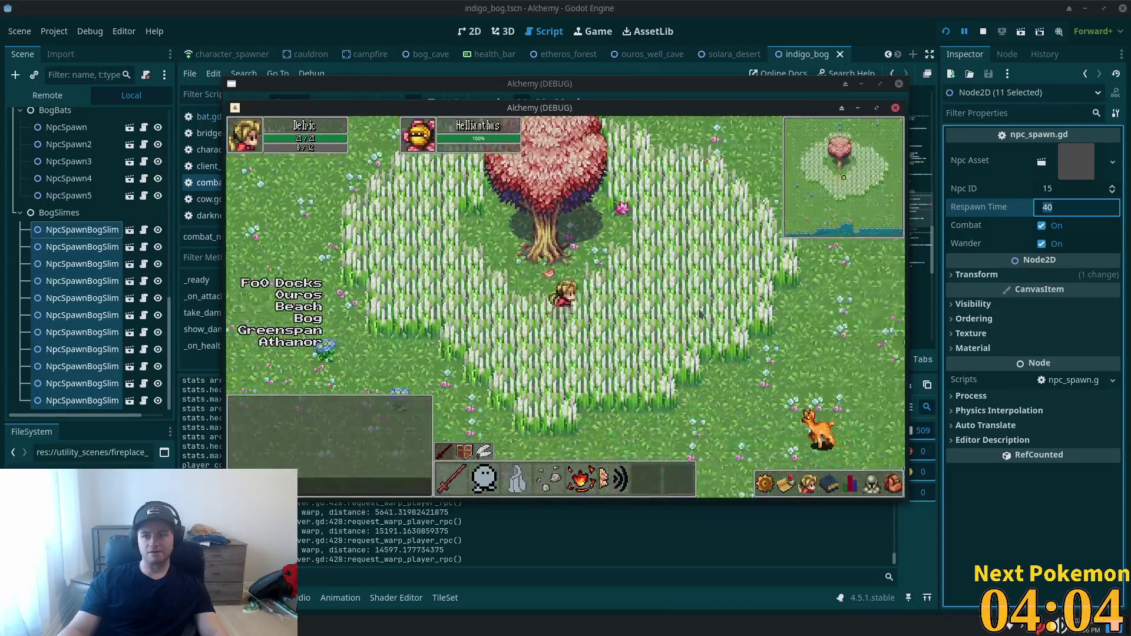
pyautogui.press('Right')
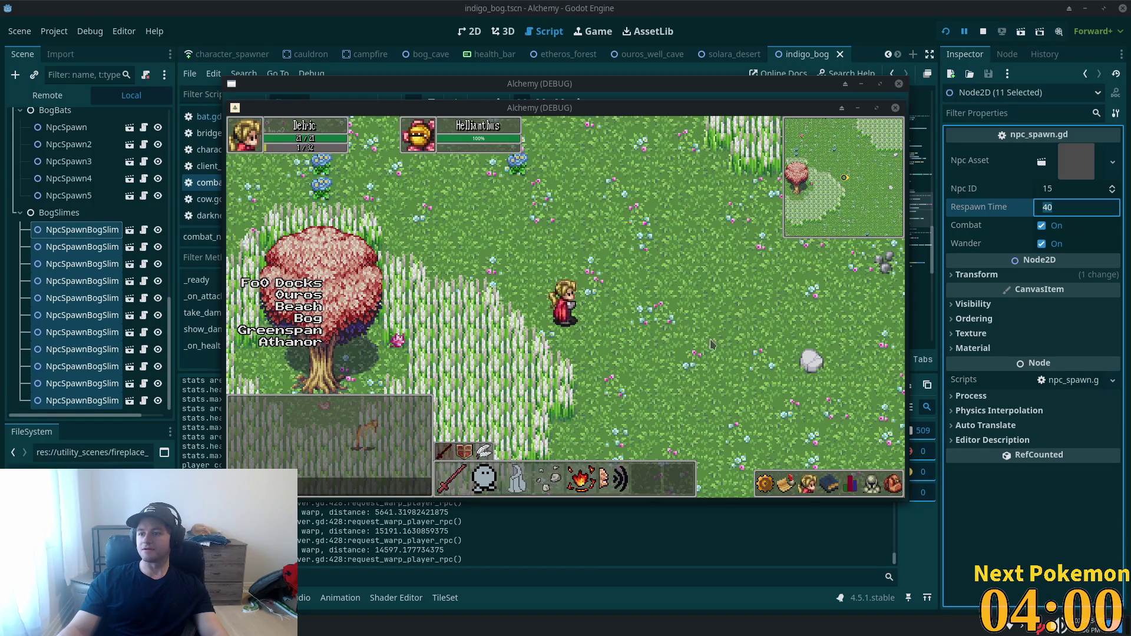
# Step: Cross Ouros Highlands past the stone wall, target a Stinger, then return to the editor
pyautogui.press('Up')
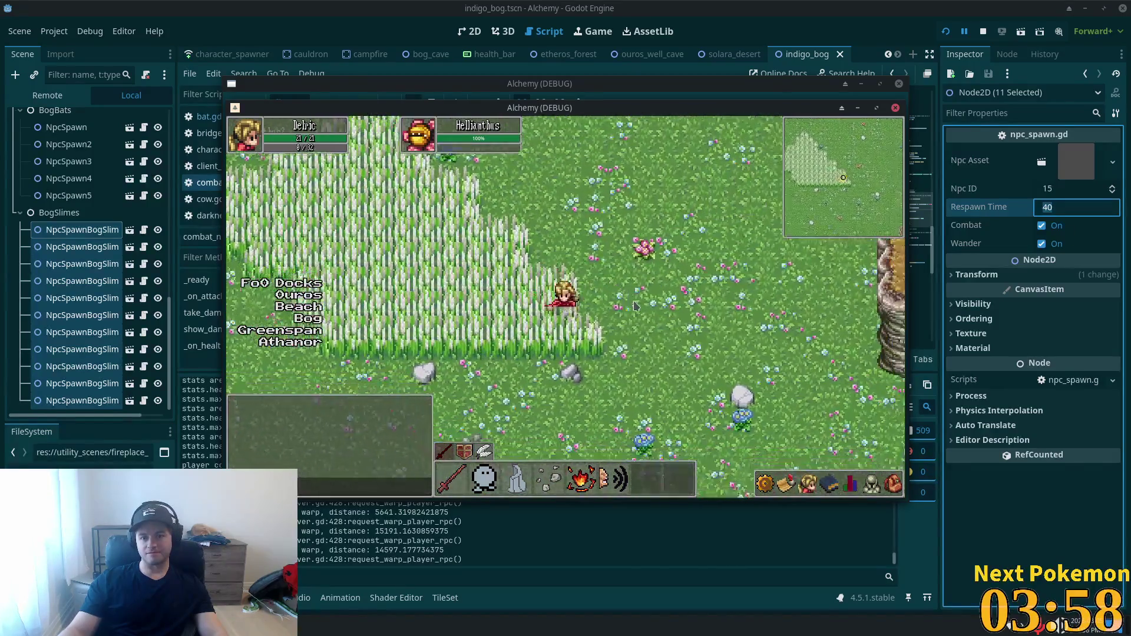
pyautogui.press('Right')
pyautogui.press('Down')
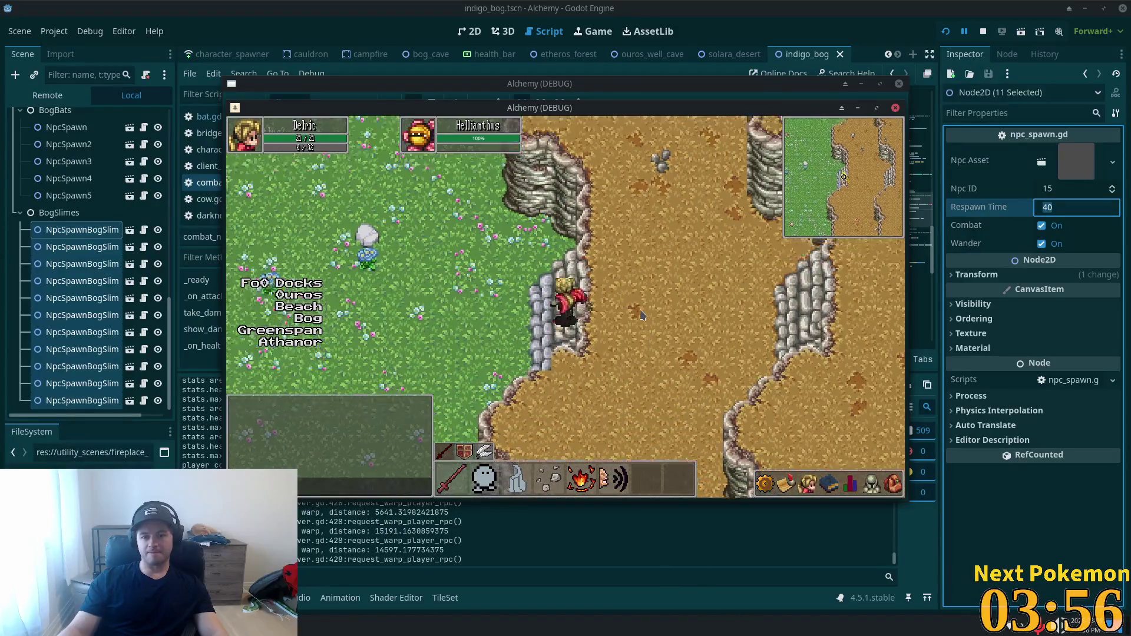
pyautogui.press('Right')
pyautogui.press('Down')
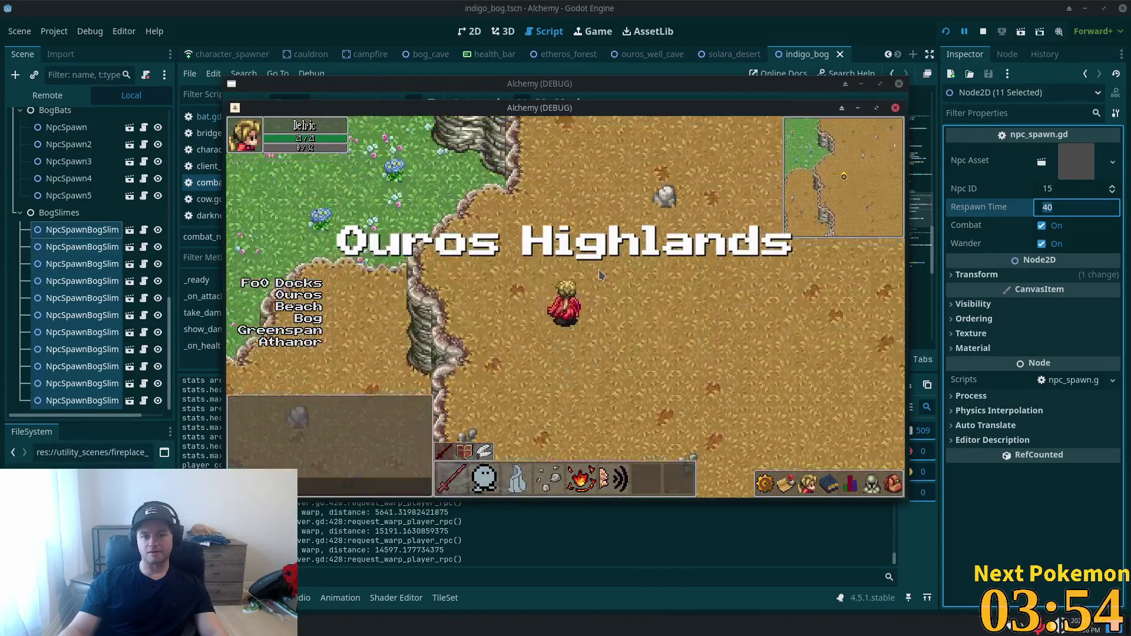
pyautogui.press('Up')
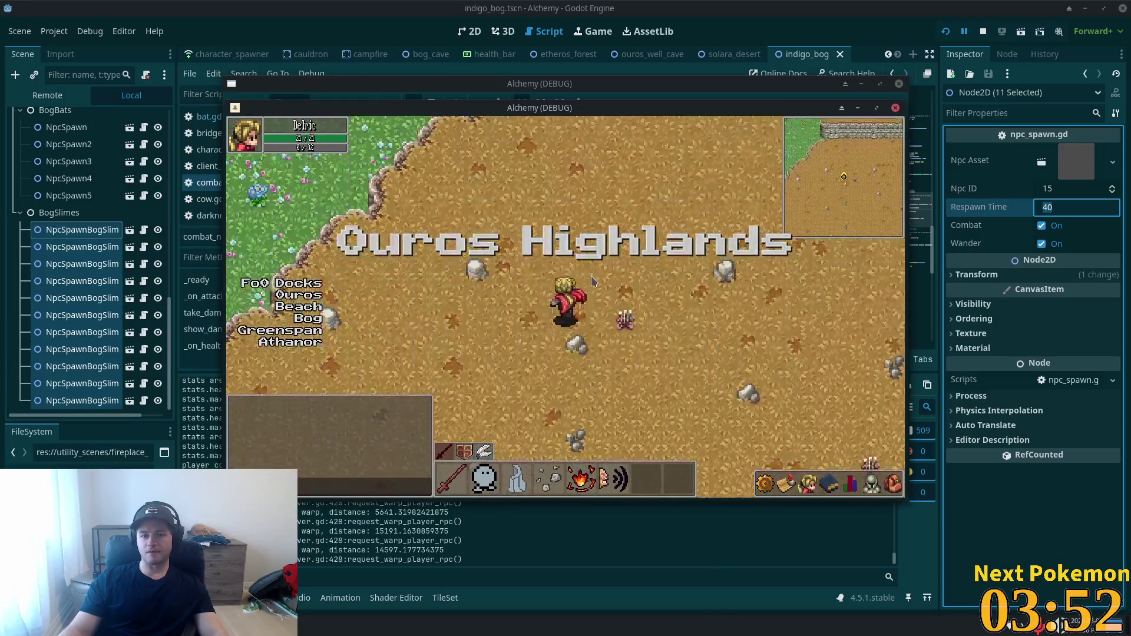
pyautogui.press('Up')
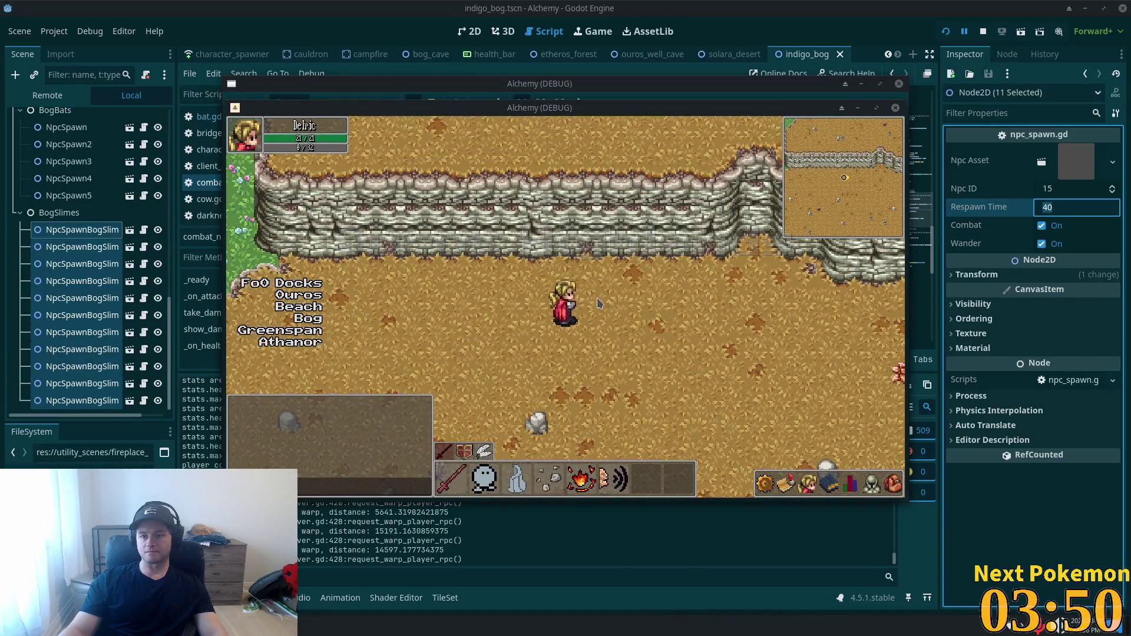
pyautogui.press('Up')
pyautogui.press('Right')
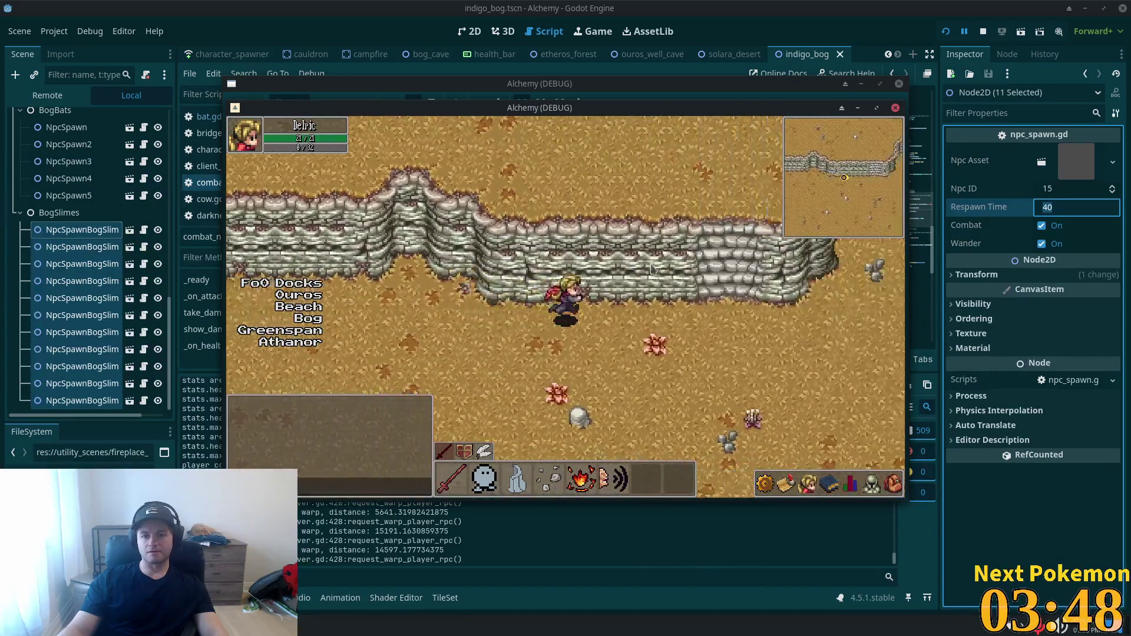
pyautogui.press('Up')
pyautogui.click(496, 240)
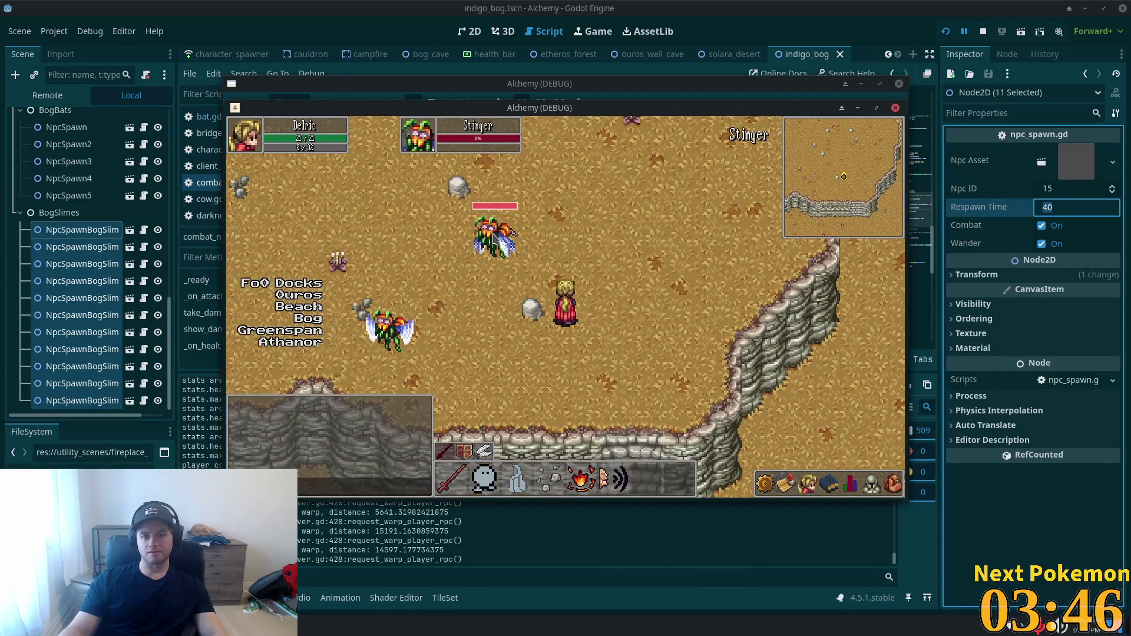
pyautogui.press('Down')
pyautogui.press('Left')
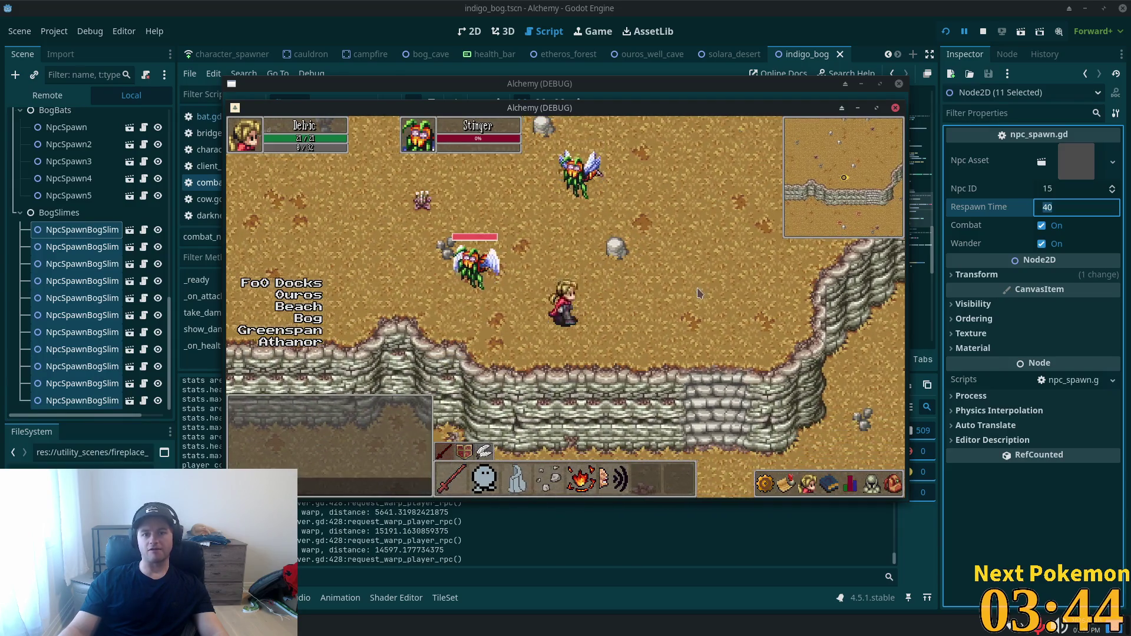
pyautogui.click(832, 55)
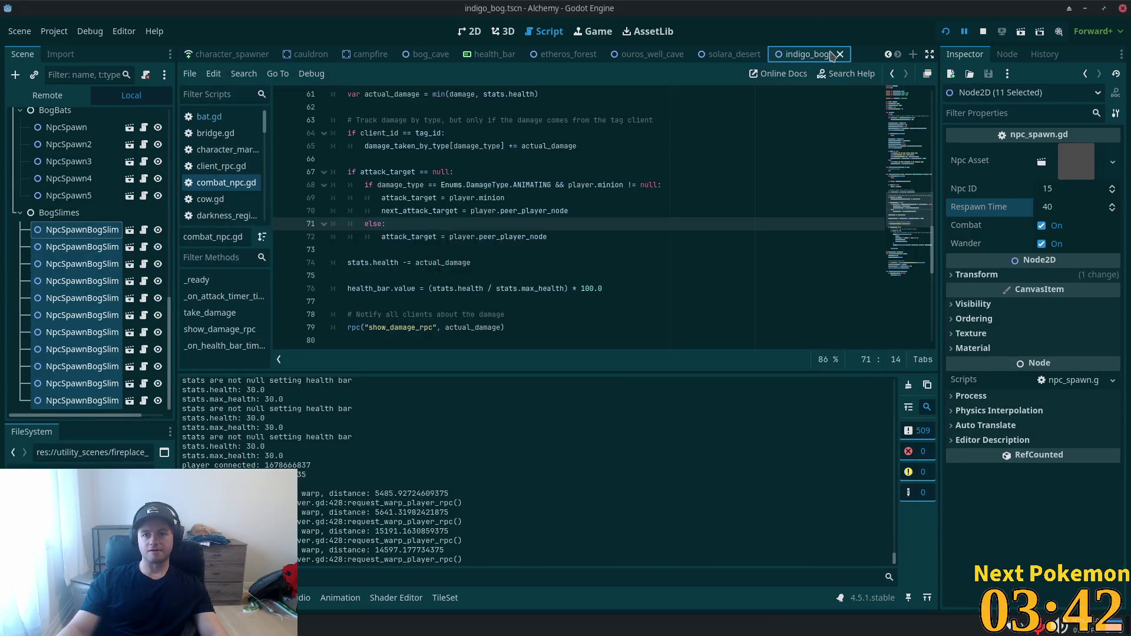
# Step: Close indigo_bog and solara_desert, then open ouros_highlands.tscn via Quick Open
pyautogui.click(840, 54)
pyautogui.click(772, 55)
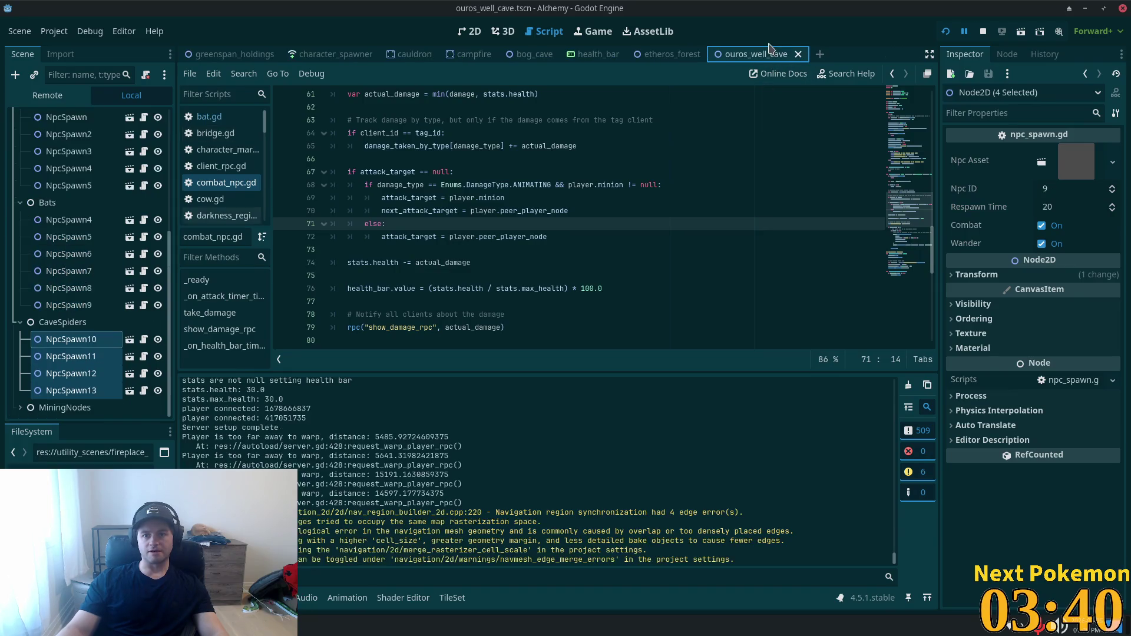
pyautogui.hotkey('alt', 'shift', 'o')
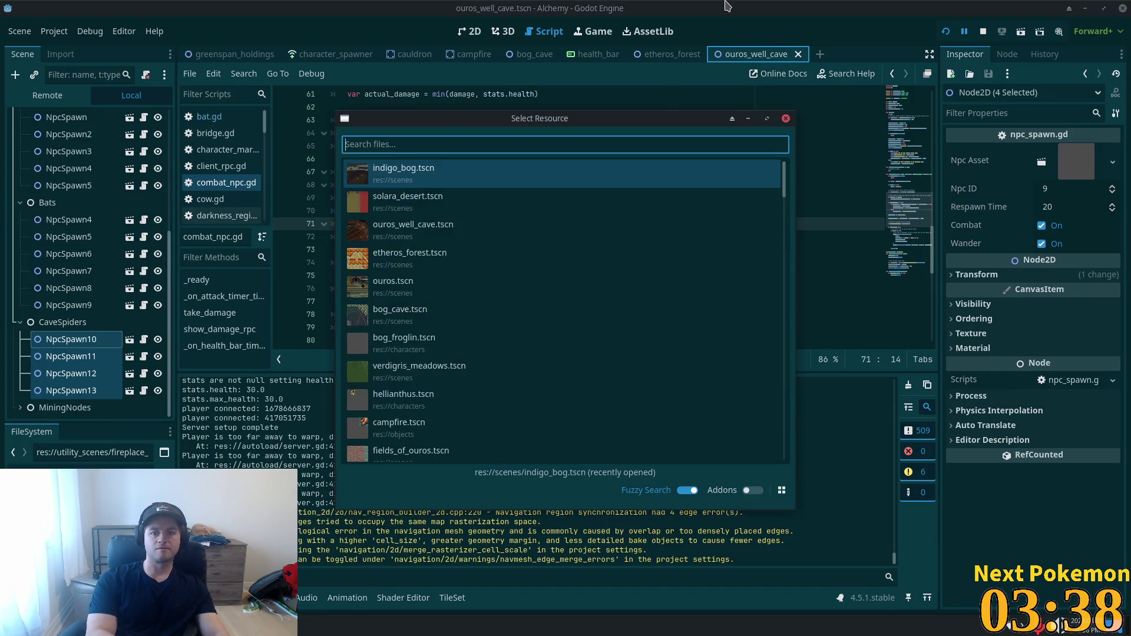
pyautogui.write('ouros_')
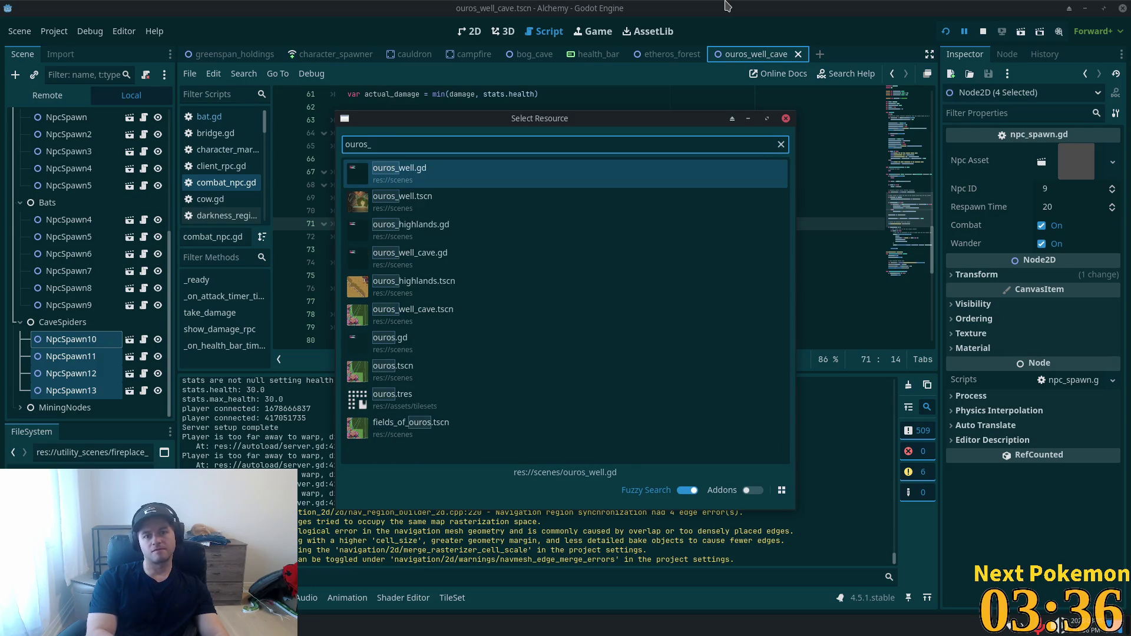
pyautogui.write('hihg')
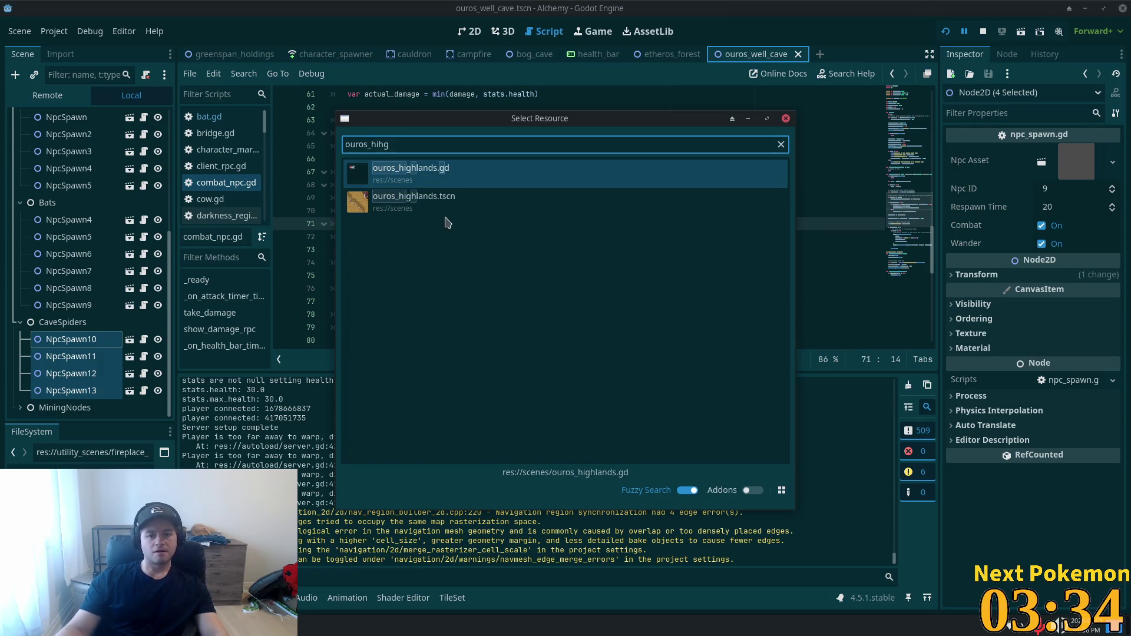
pyautogui.doubleClick(417, 200)
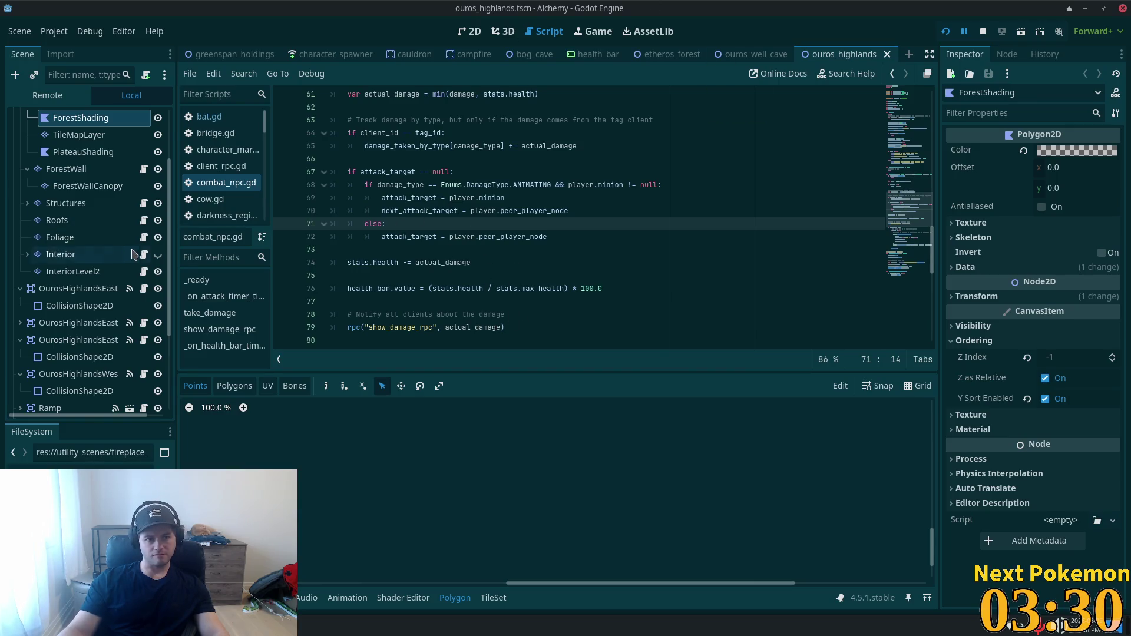
# Step: Select NpcSpawnStinger1–5 and search npcs.json in Cursor for the Stinger's id
pyautogui.scroll(-5, 133, 254)
pyautogui.click(88, 332)
pyautogui.keyDown('shift'); pyautogui.click(75, 400); pyautogui.keyUp('shift')
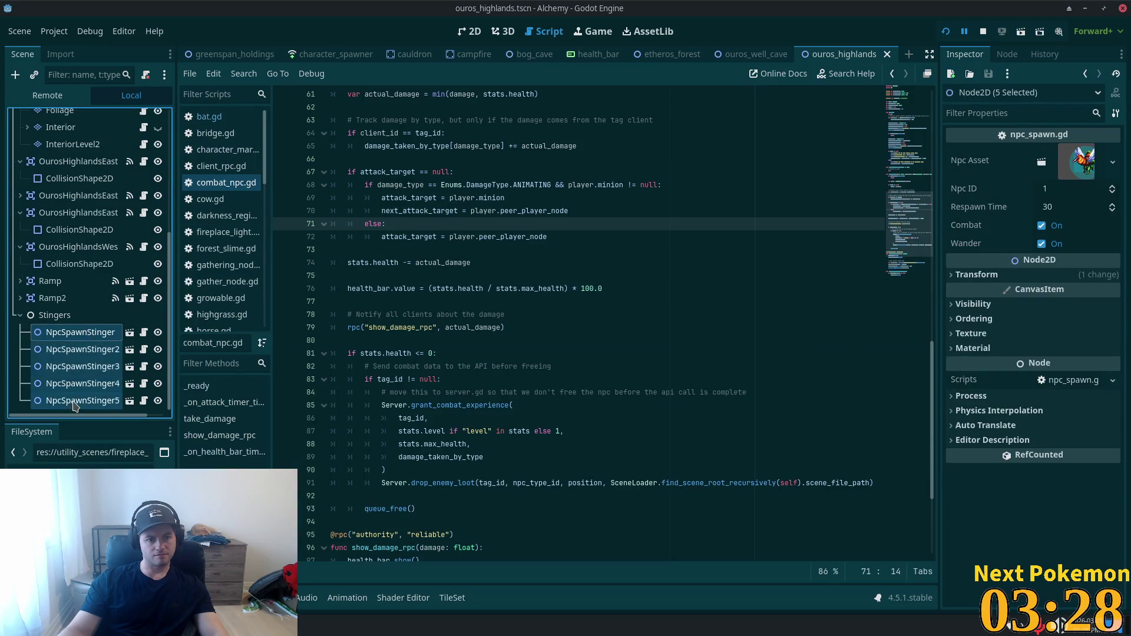
pyautogui.hotkey('alt', 'Tab')
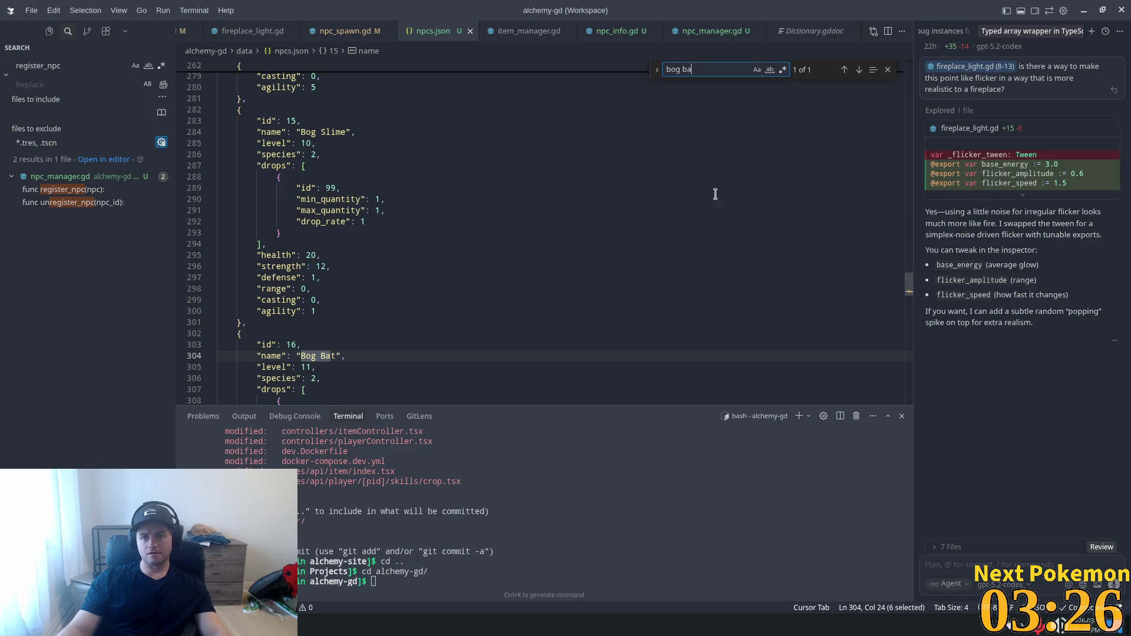
pyautogui.click(480, 198)
pyautogui.write('sting')
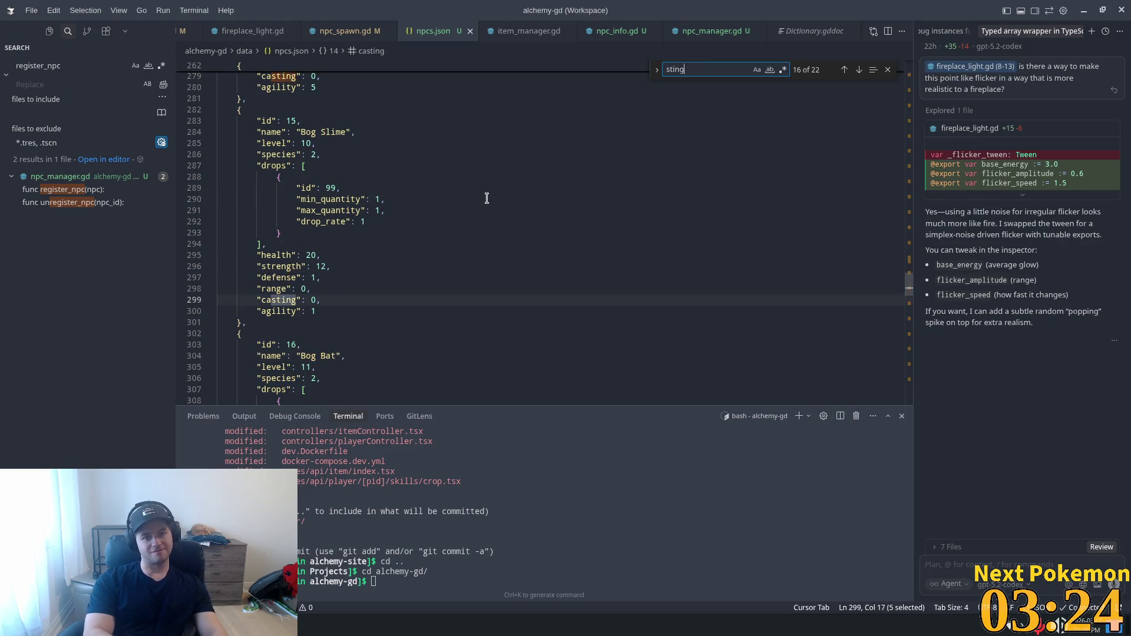
pyautogui.write('er')
pyautogui.hotkey('alt', 'Tab')
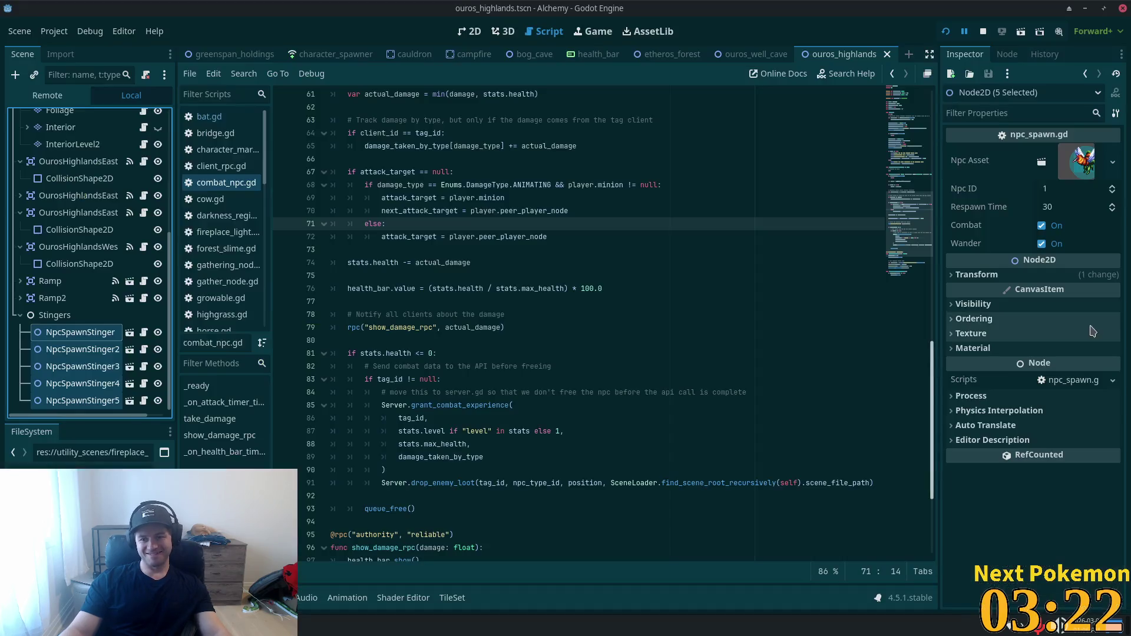
# Step: Set Npc ID 14 on the five Stinger spawners, save ouros_highlands, and run the project
pyautogui.write('4')
pyautogui.press('Tab')
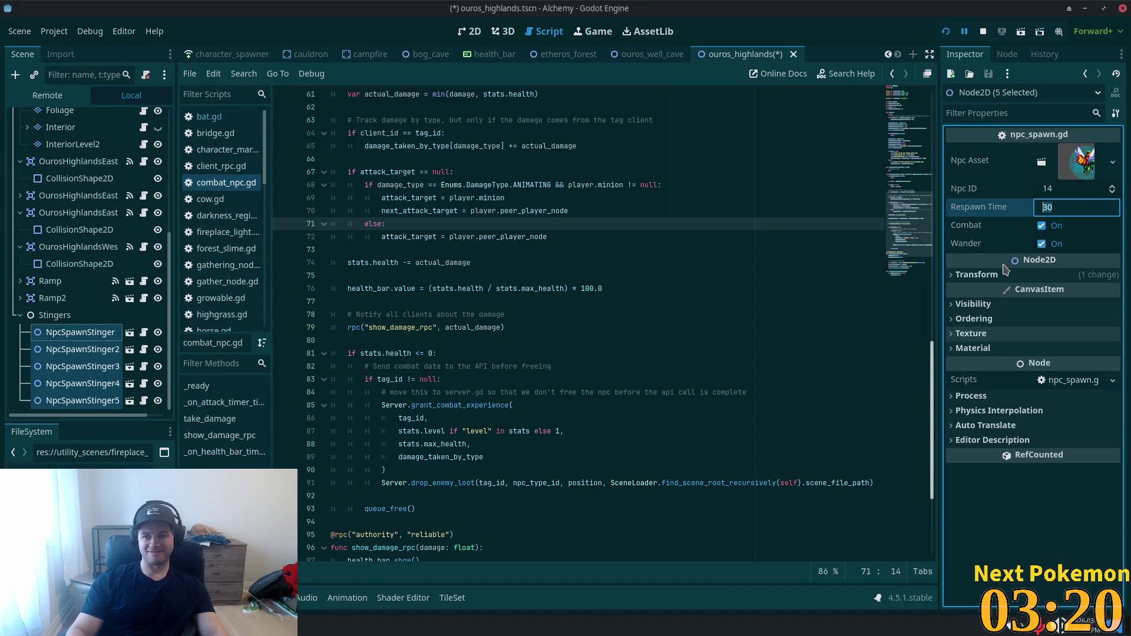
pyautogui.hotkey('ctrl', 's')
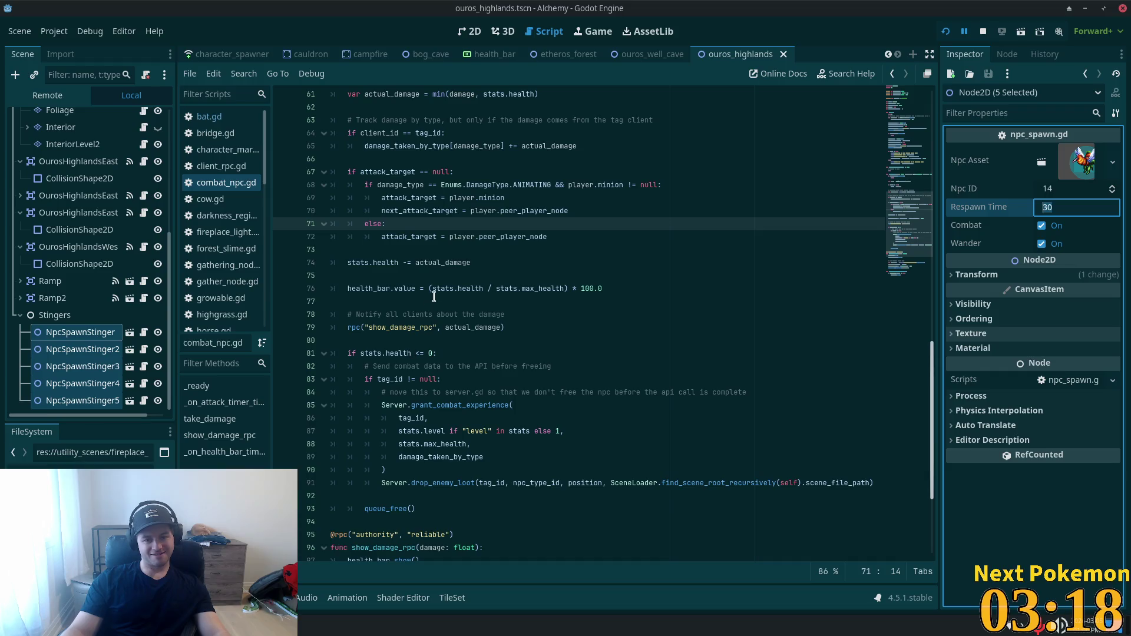
pyautogui.click(946, 33)
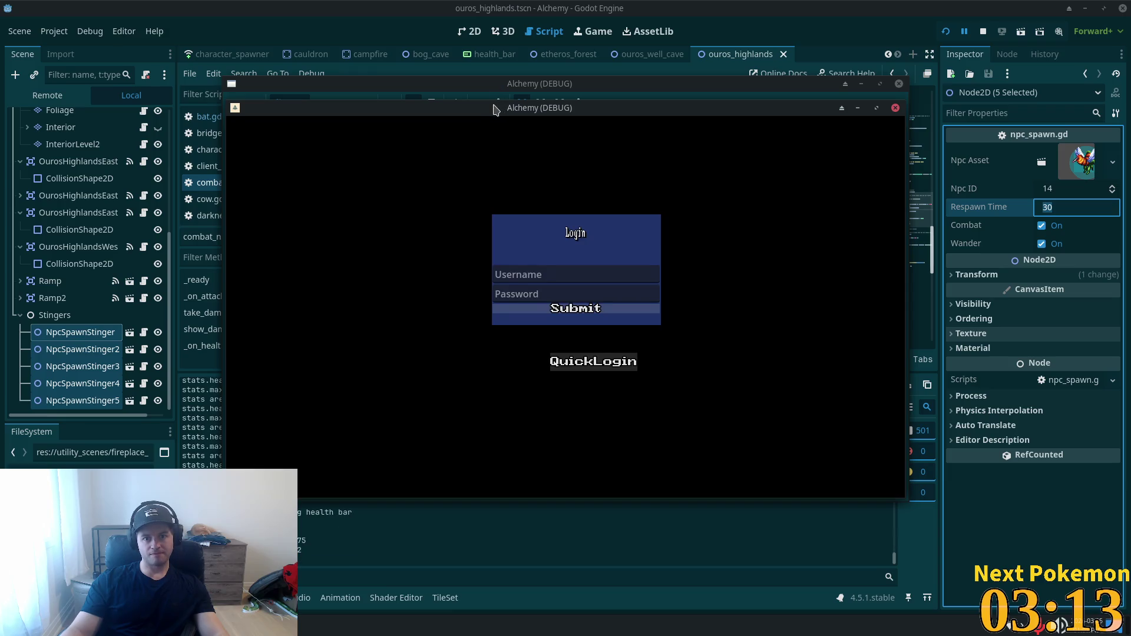
# Step: Arrange the two game windows and bring the Ouros Highlands client to the front
pyautogui.moveTo(491, 106); pyautogui.dragTo(333, 39)
pyautogui.click(770, 206)
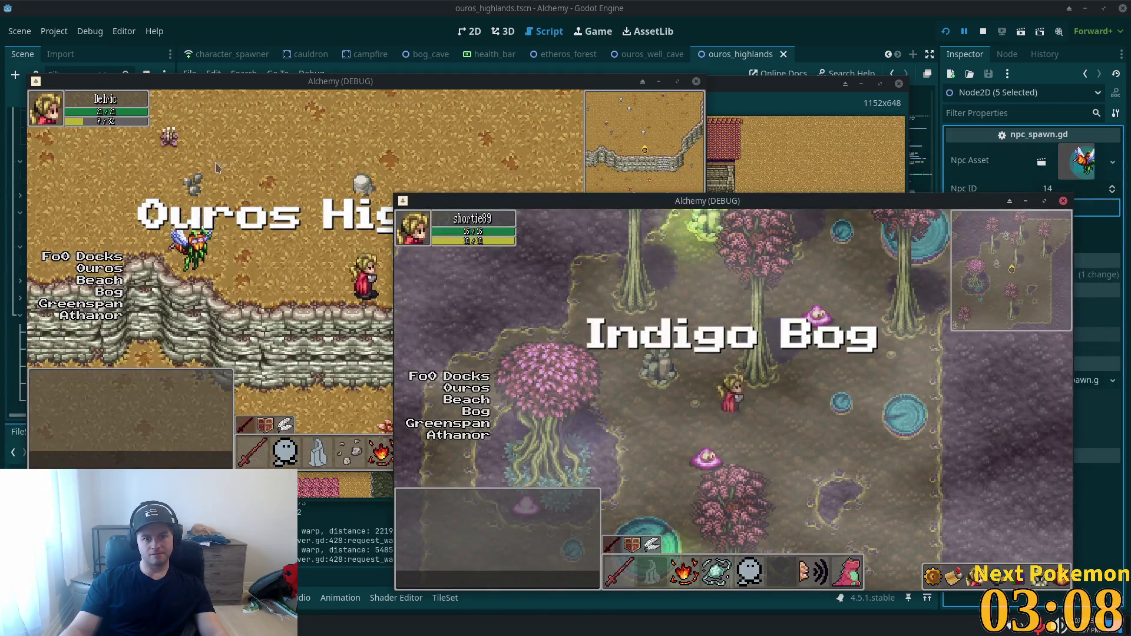
pyautogui.click(217, 168)
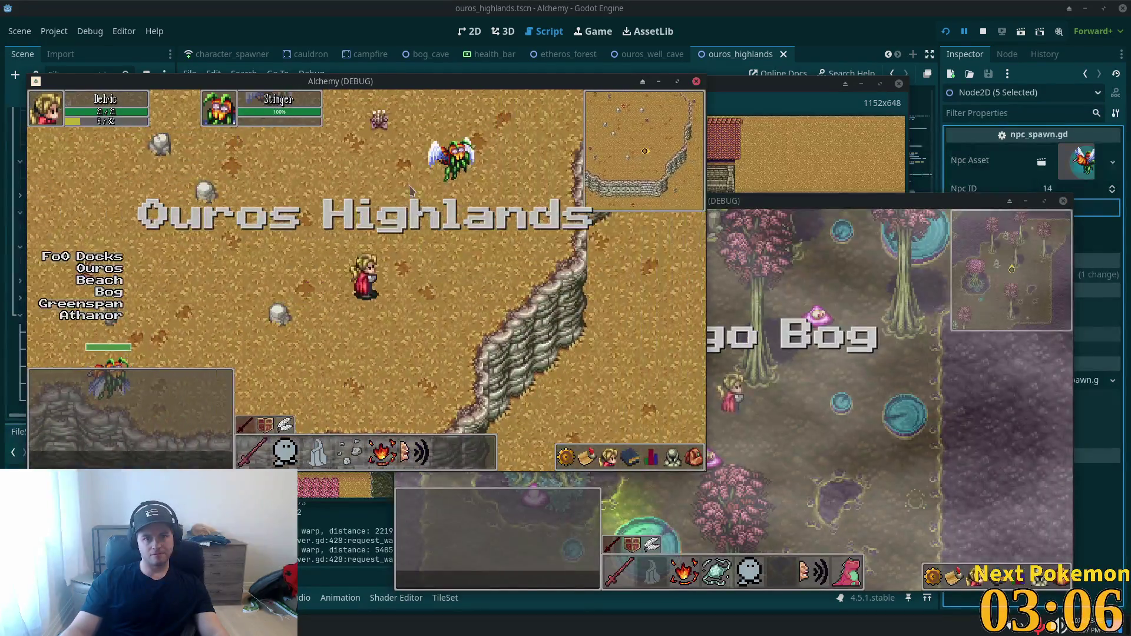
# Step: Walk the character south, then north-east past the stone wall into the autumn trees
pyautogui.press('s')
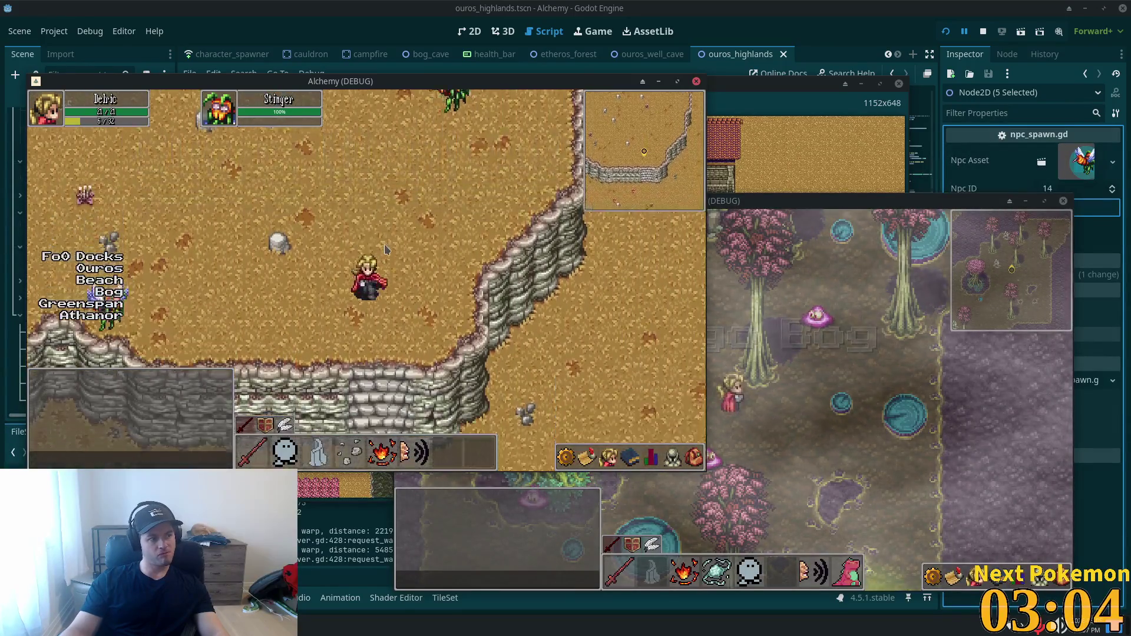
pyautogui.press('s')
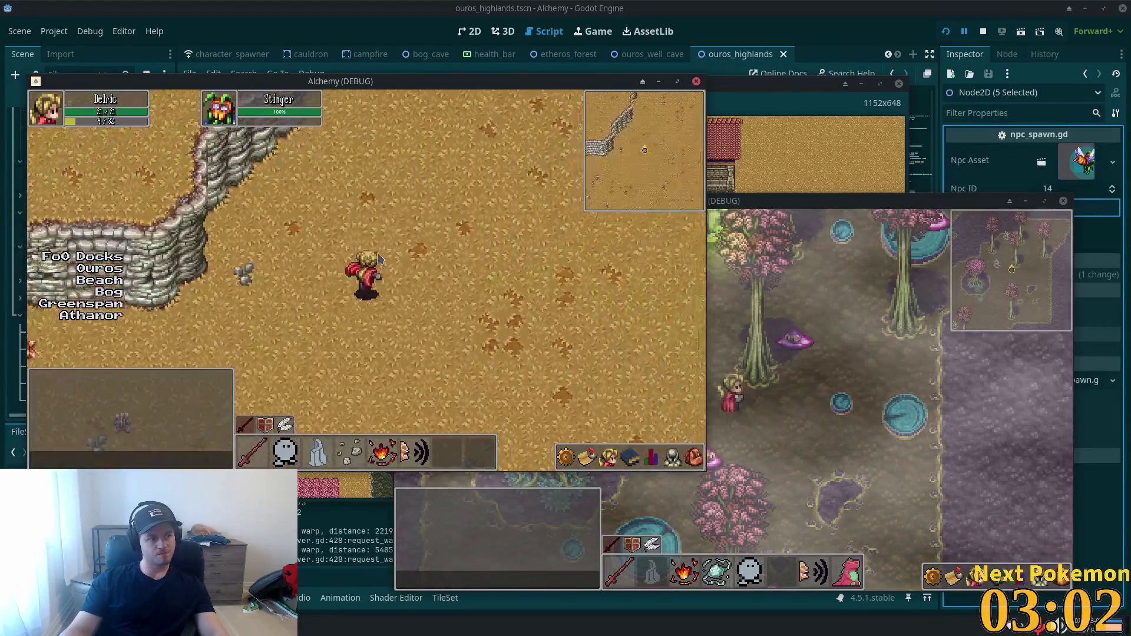
pyautogui.press('w')
pyautogui.press('w')
pyautogui.press('d')
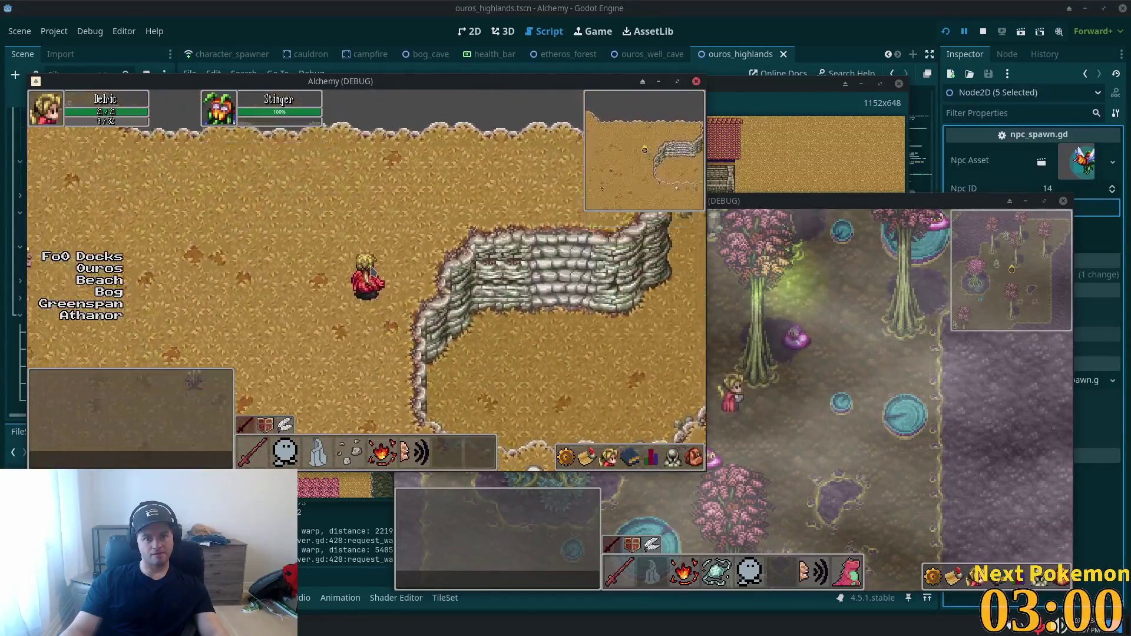
pyautogui.press('a')
pyautogui.press('d')
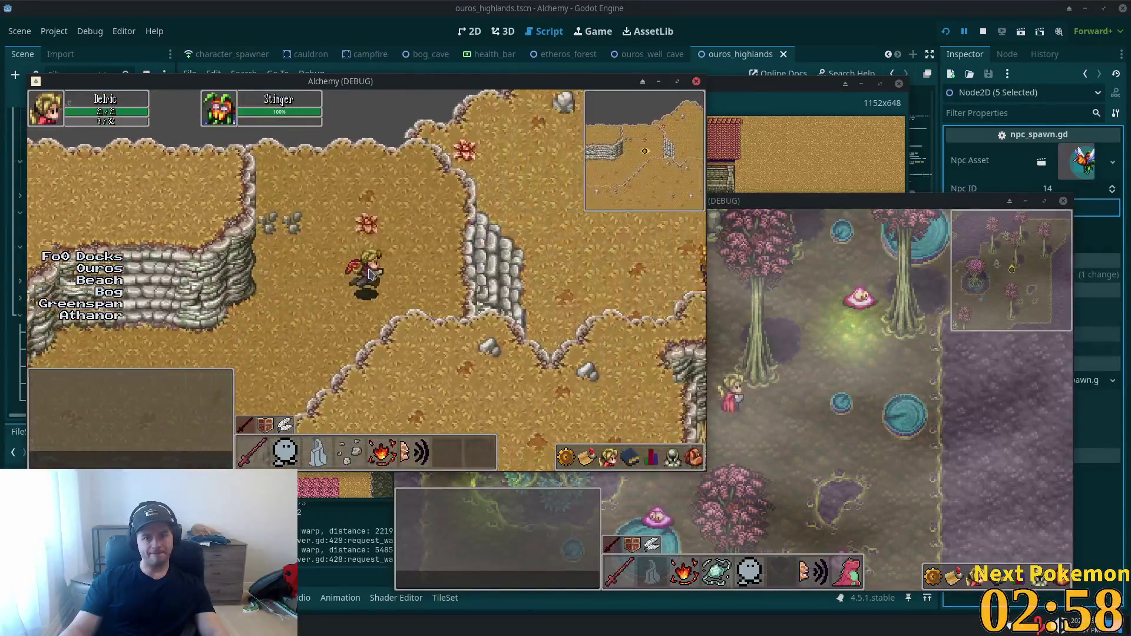
pyautogui.press('w')
pyautogui.press('d')
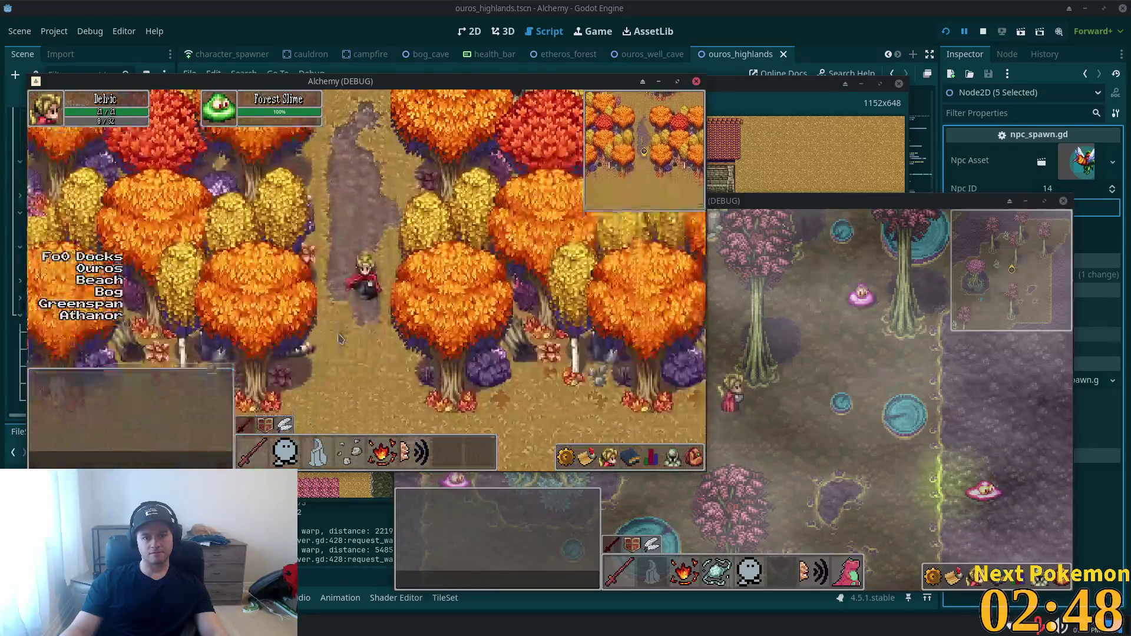
# Step: Target the Shroomer, then walk south to the Ouros cow pen
pyautogui.click(439, 298)
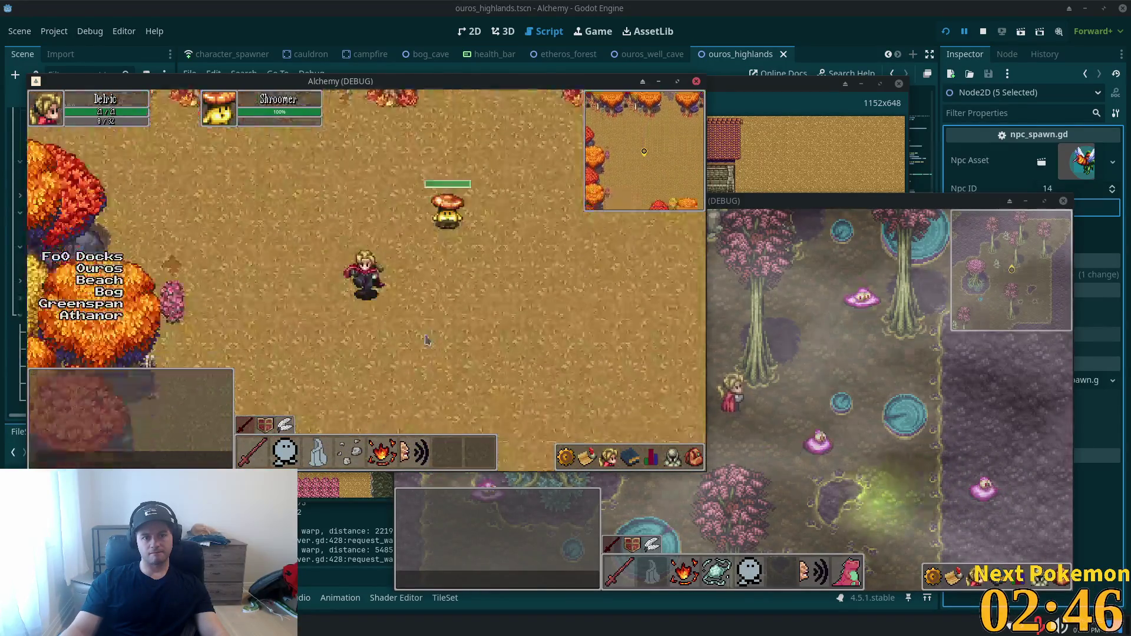
pyautogui.click(427, 340)
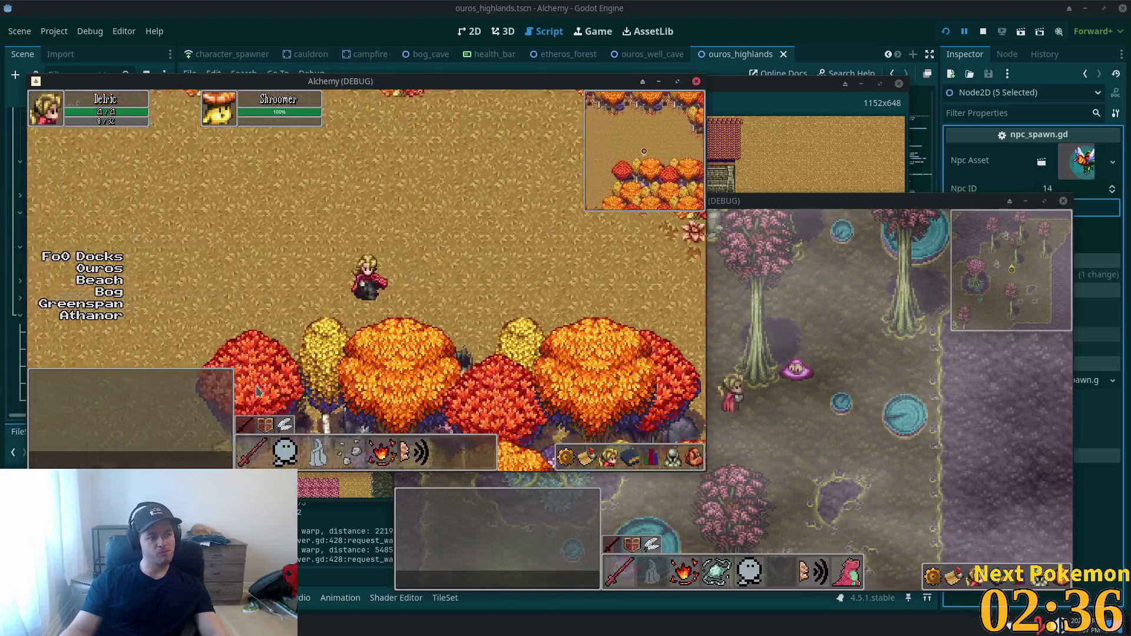
pyautogui.press('Down')
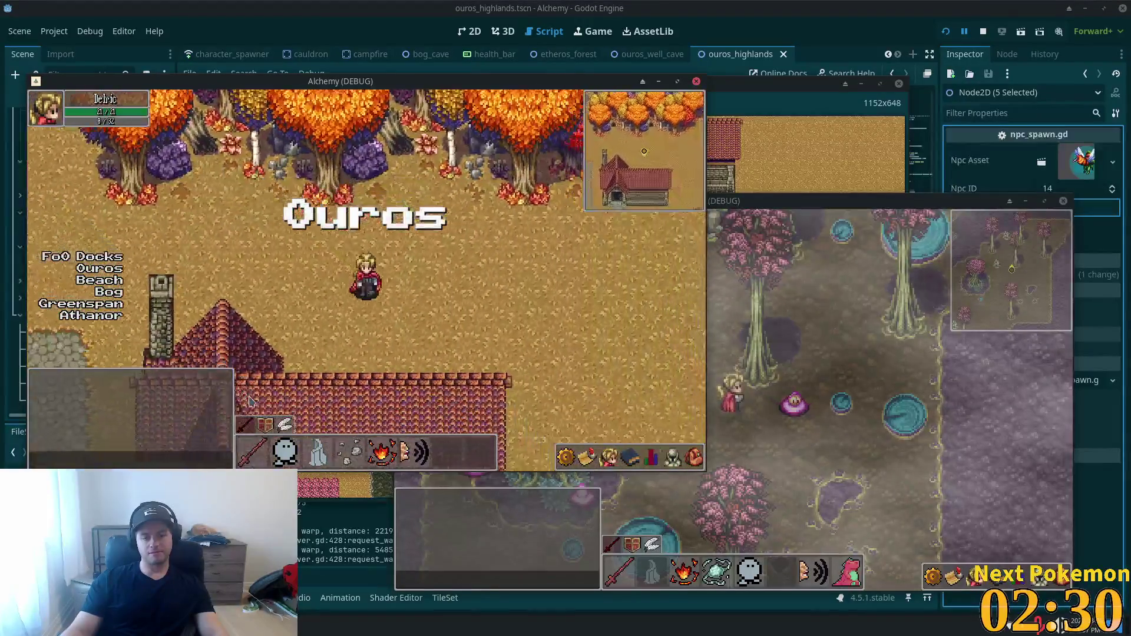
pyautogui.press('Down')
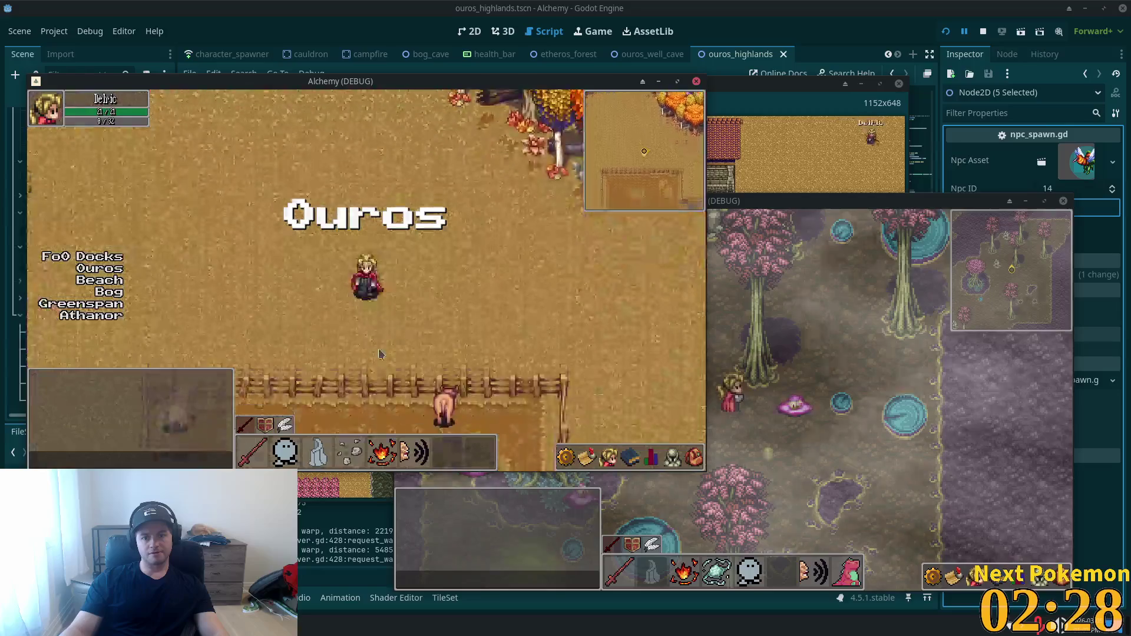
# Step: Walk past the farm pens, thatched house and wheat field into the Fields of Ouros
pyautogui.press('Right')
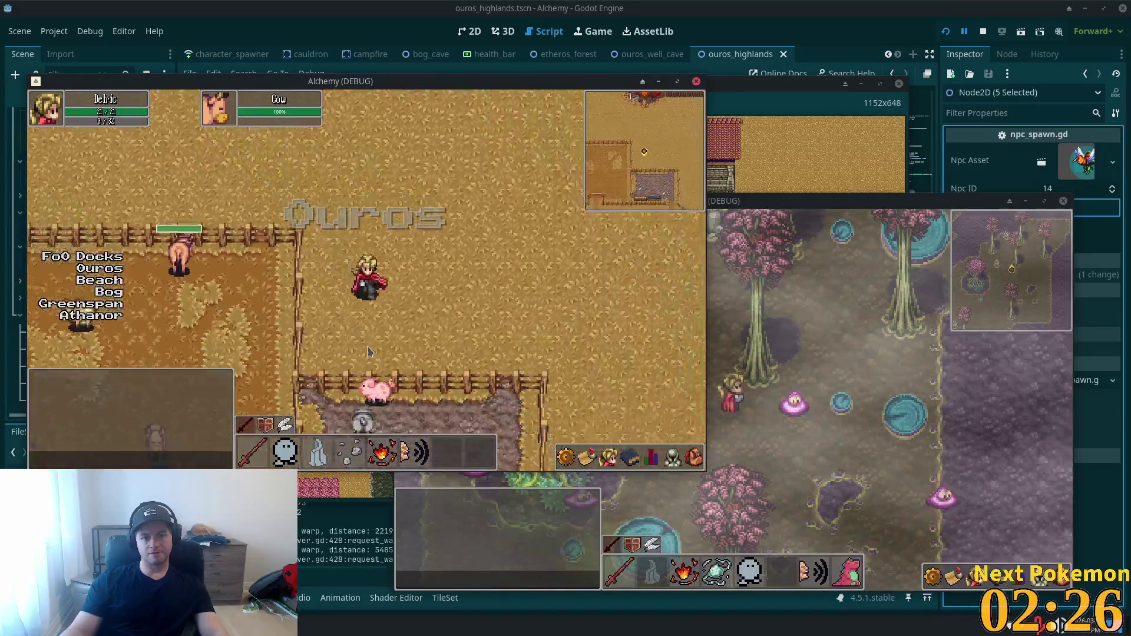
pyautogui.press('Down')
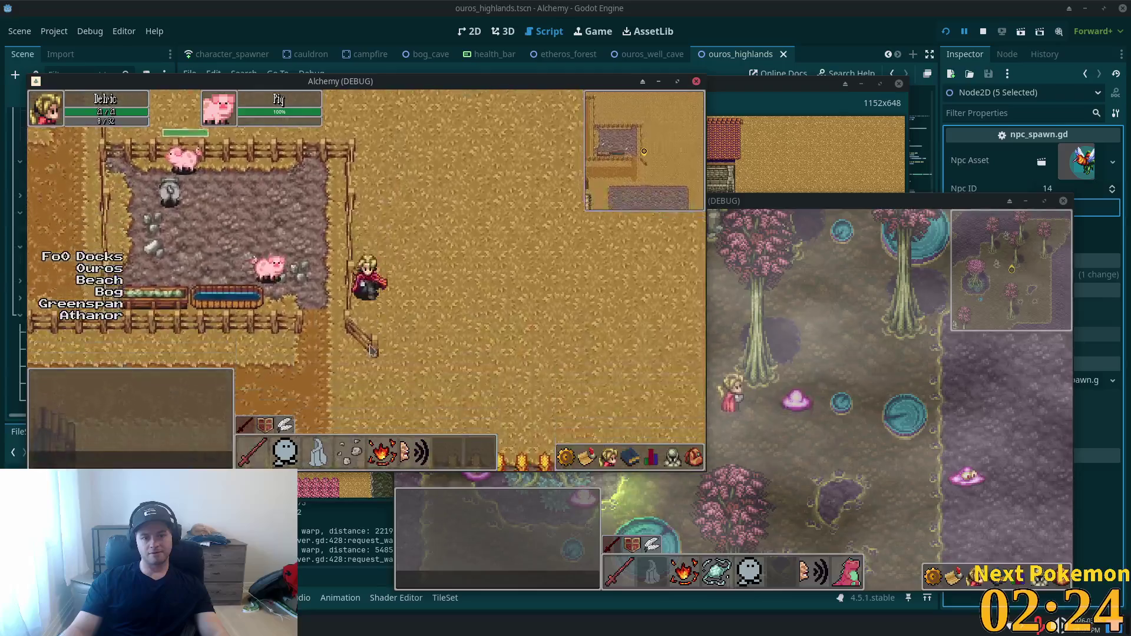
pyautogui.press('Left')
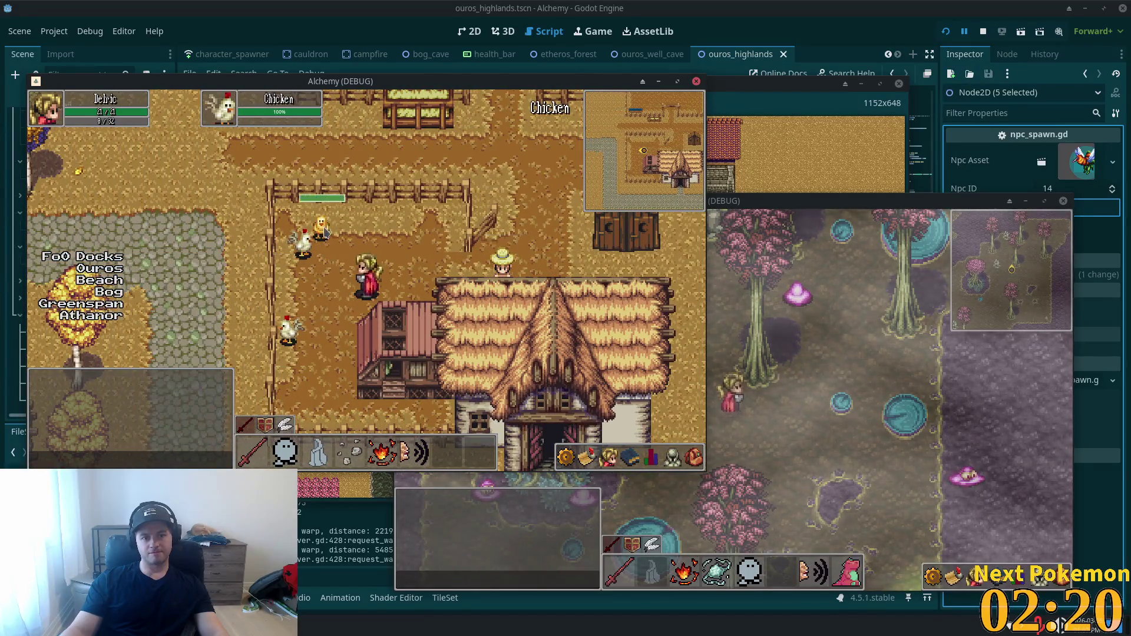
pyautogui.press('Right')
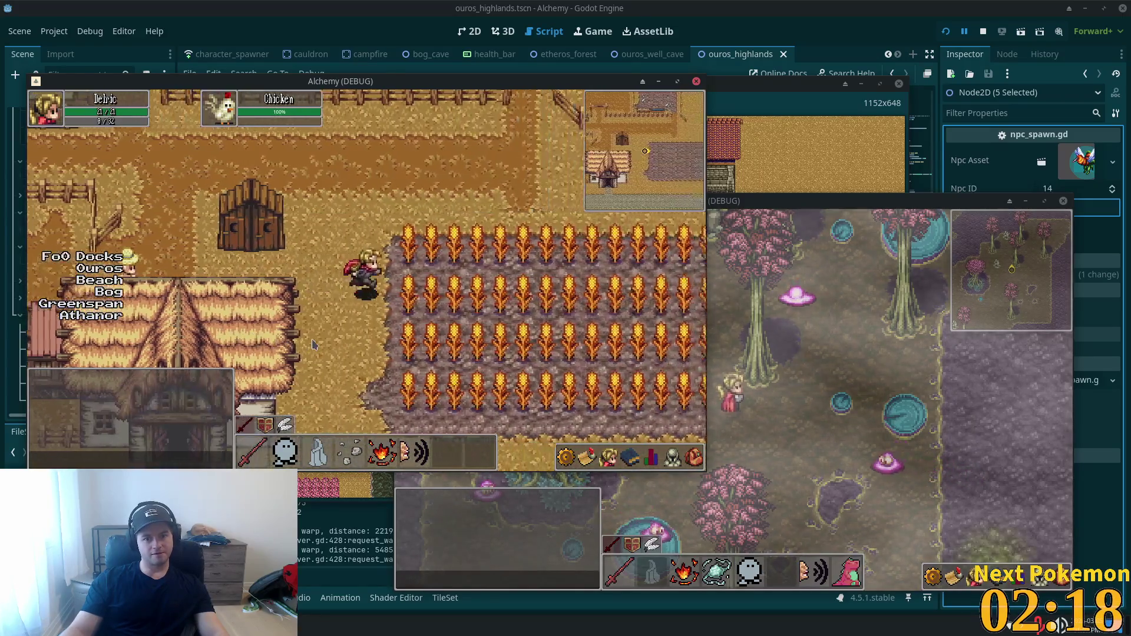
pyautogui.press('Right')
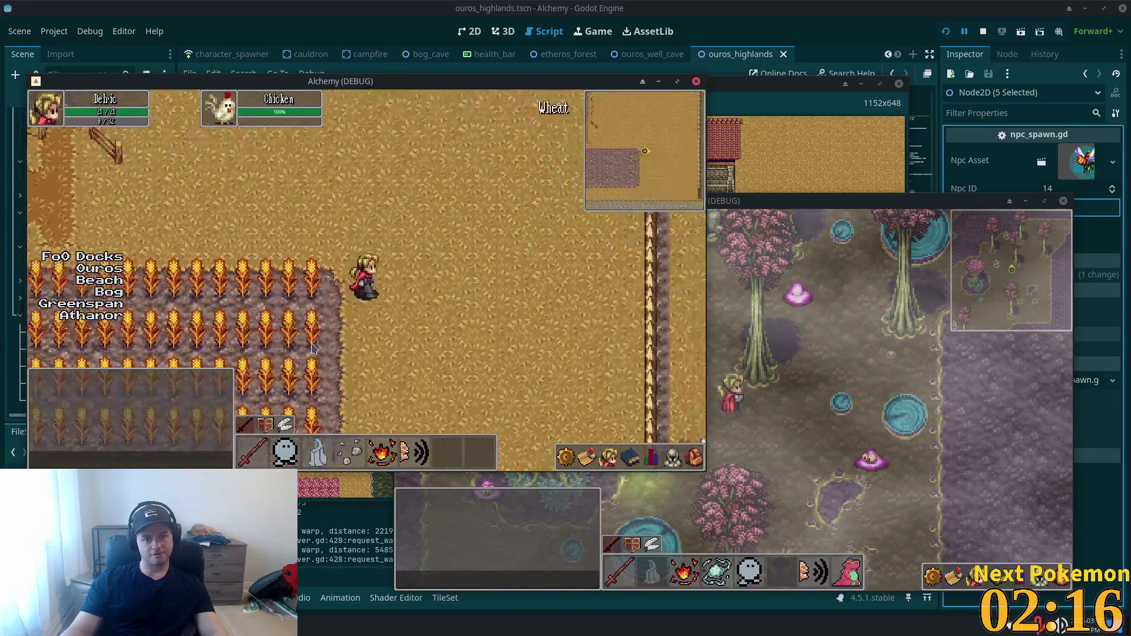
pyautogui.press('Right')
pyautogui.press('Down')
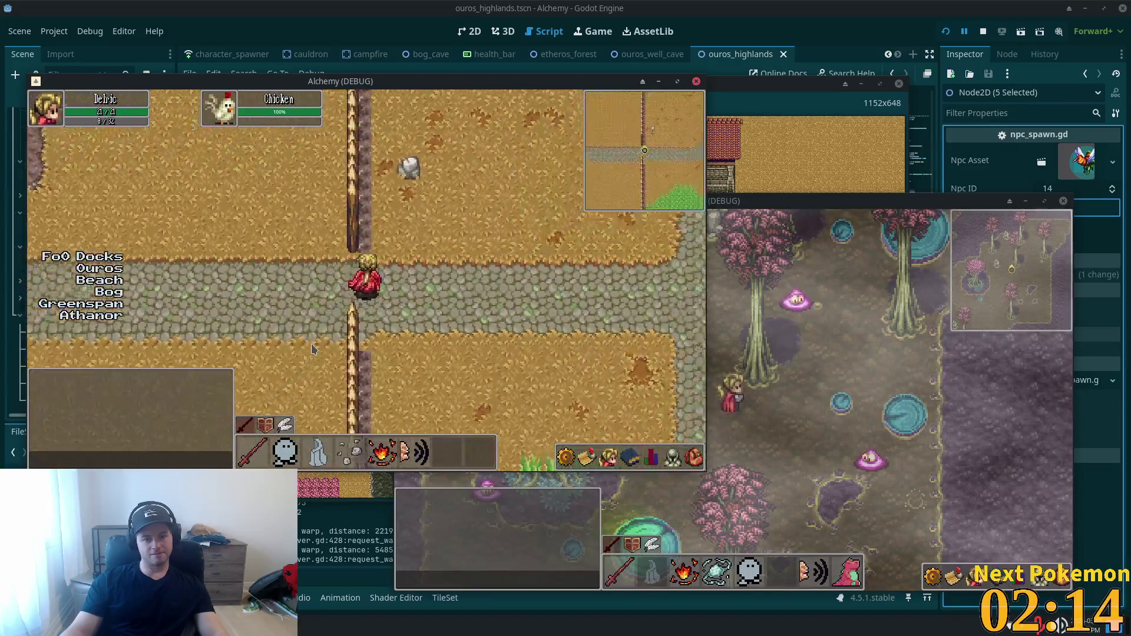
pyautogui.press('Down')
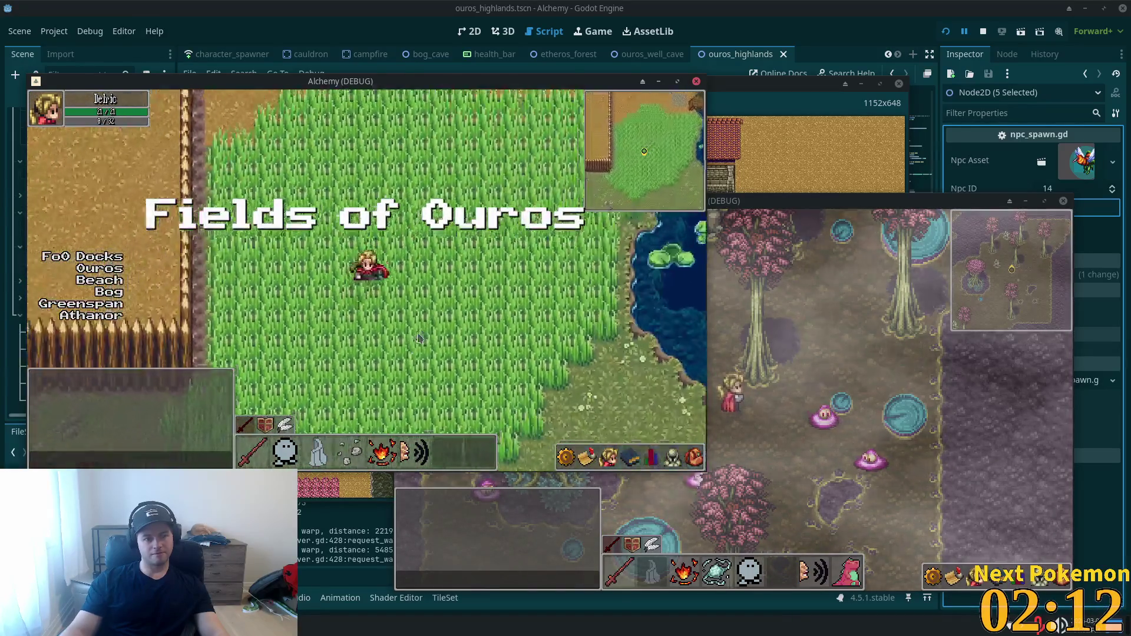
pyautogui.press('Down')
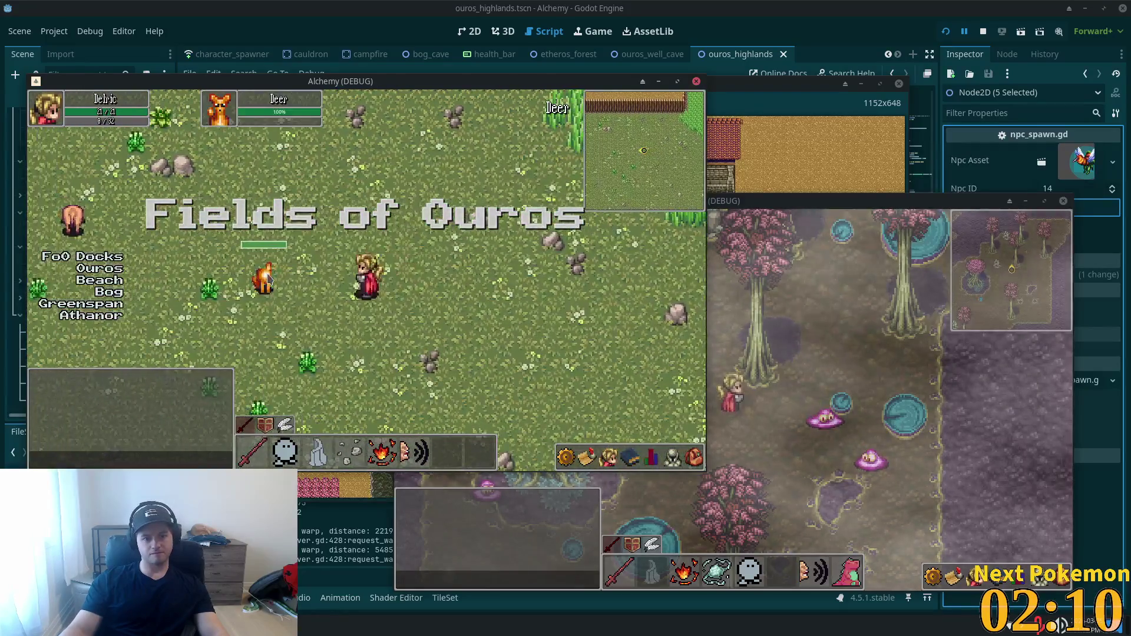
# Step: Head toward the goblin area, fight the Orc Grunt, then continue south-east across the field
pyautogui.press('Left')
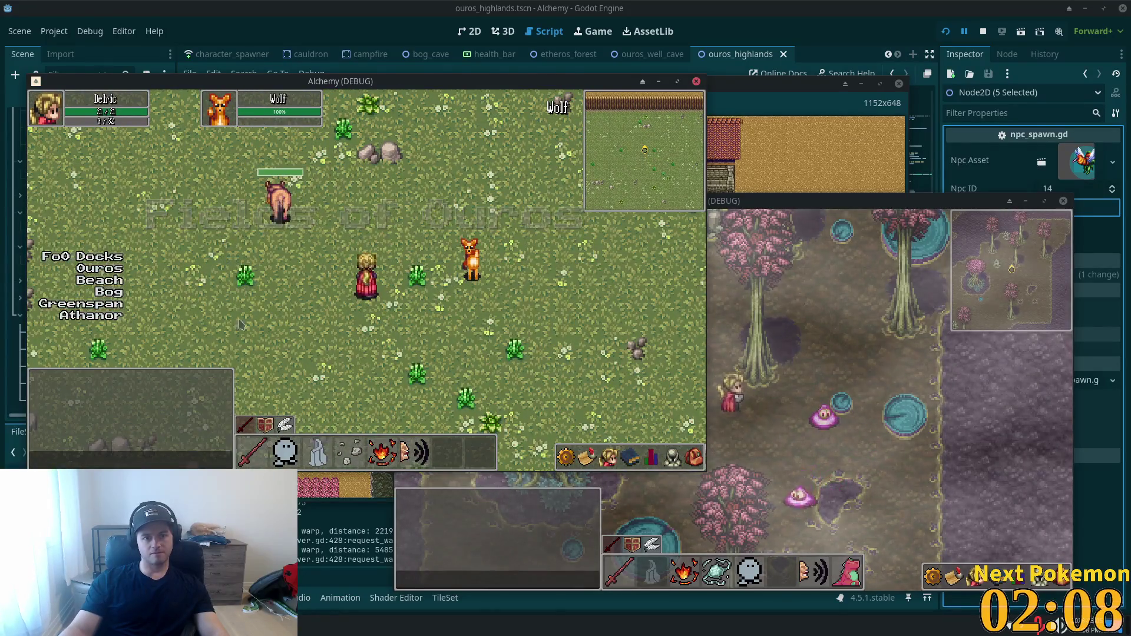
pyautogui.press('Up')
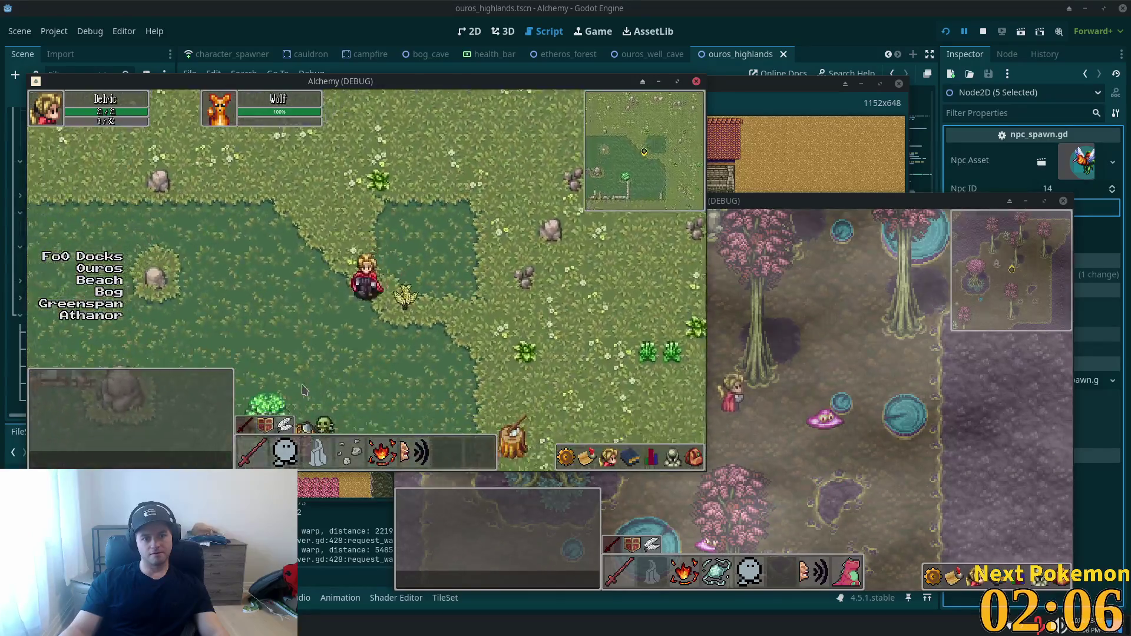
pyautogui.press('Down')
pyautogui.press('Left')
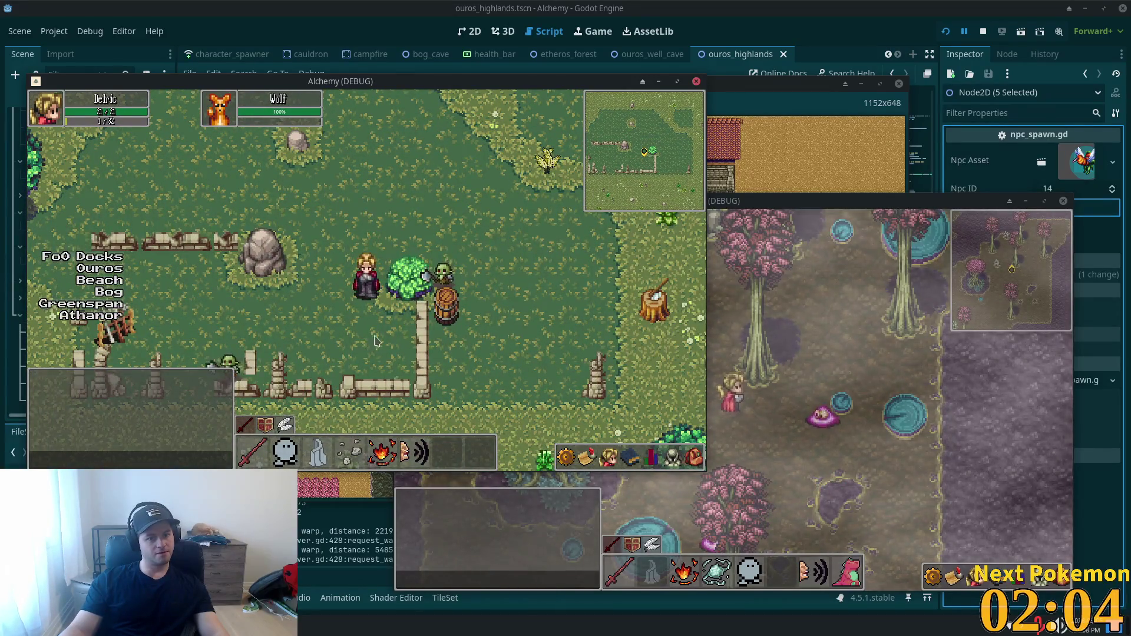
pyautogui.press('Up')
pyautogui.press('Right')
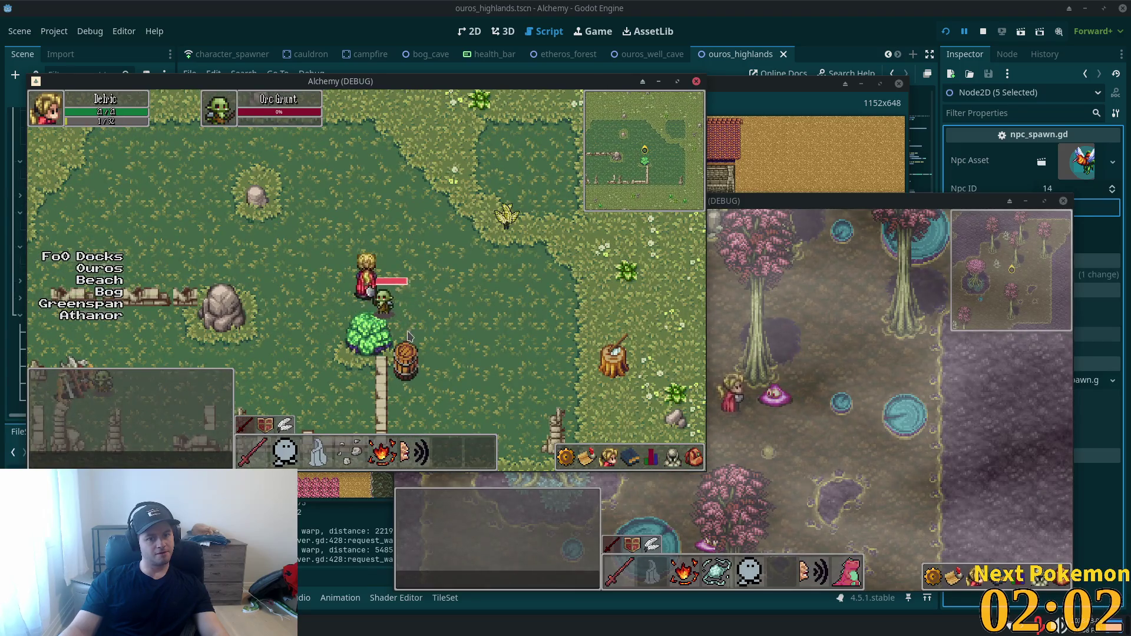
pyautogui.press('Right')
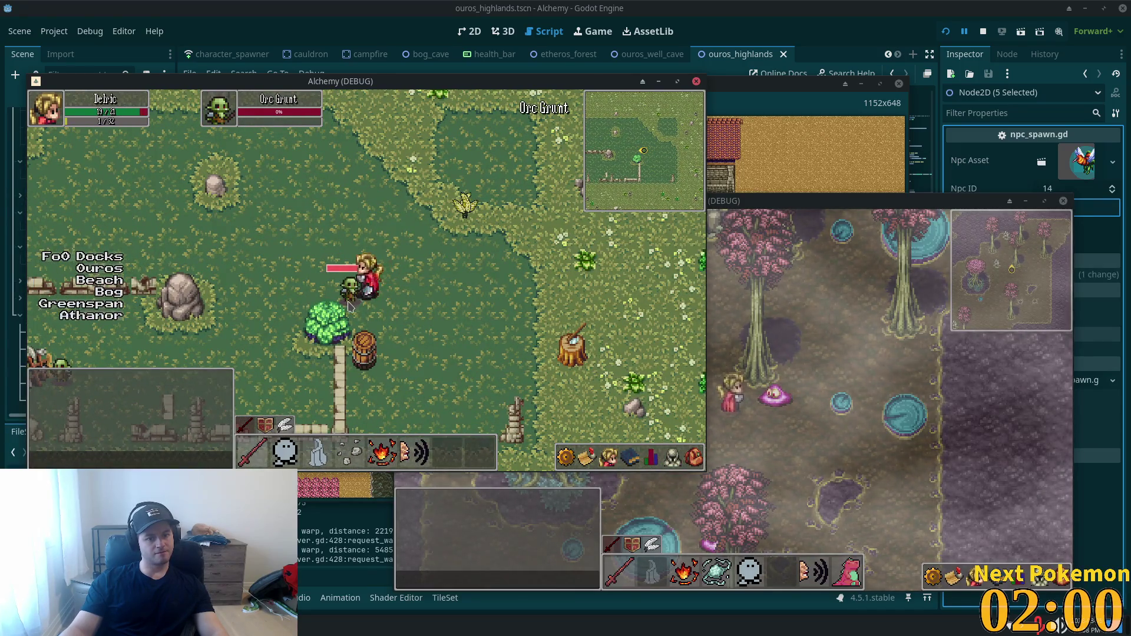
pyautogui.press('Right')
pyautogui.press('Down')
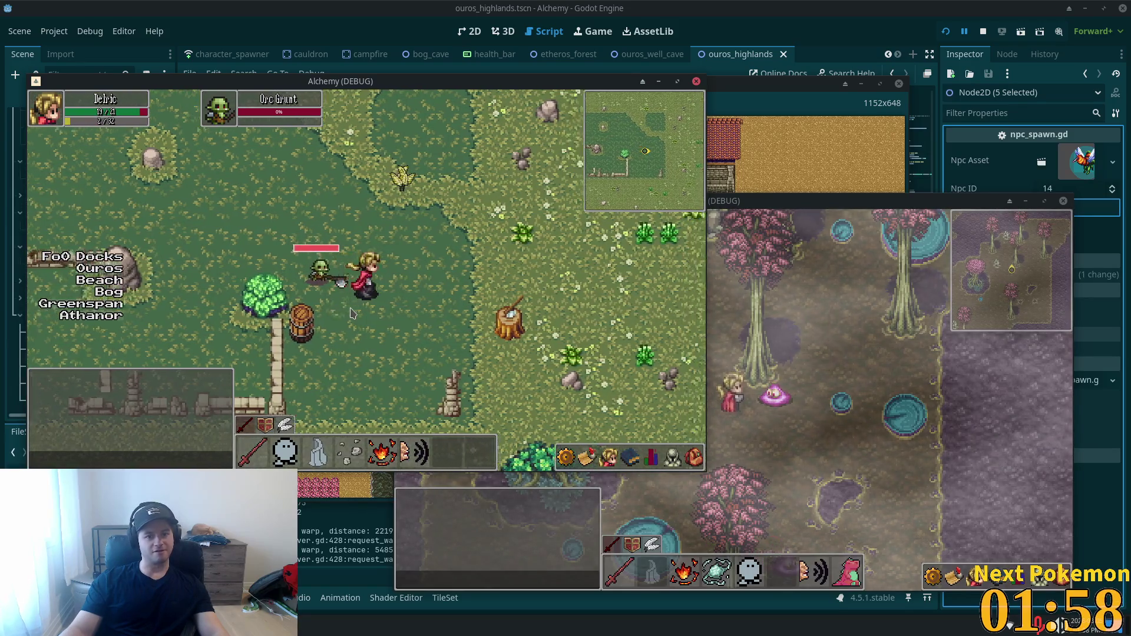
pyautogui.press('Right')
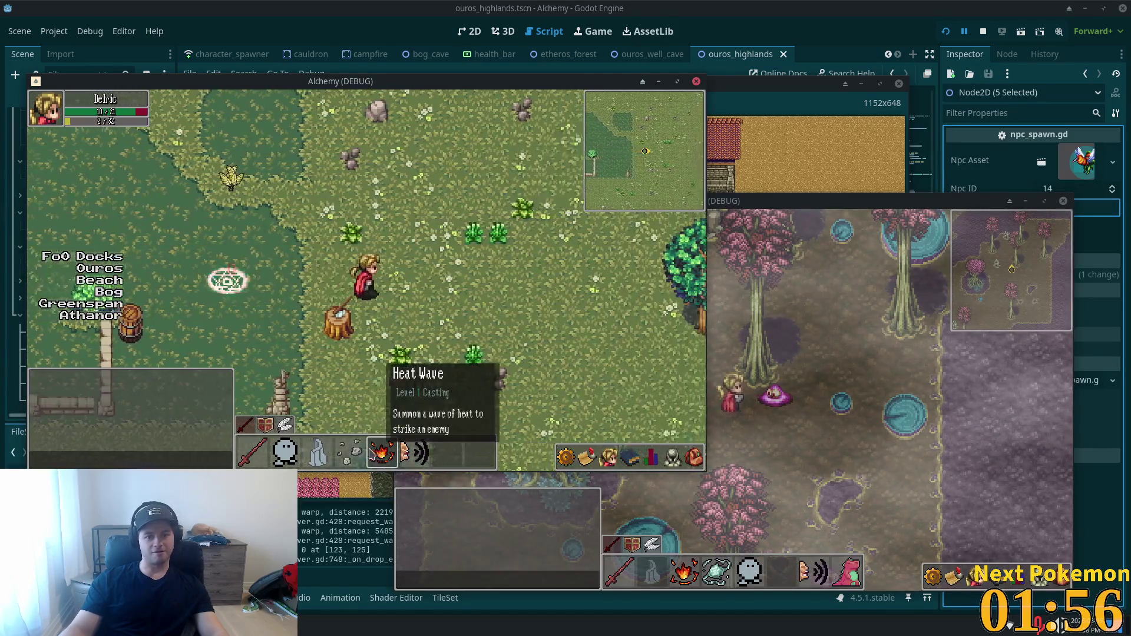
pyautogui.press('Right')
pyautogui.press('Down')
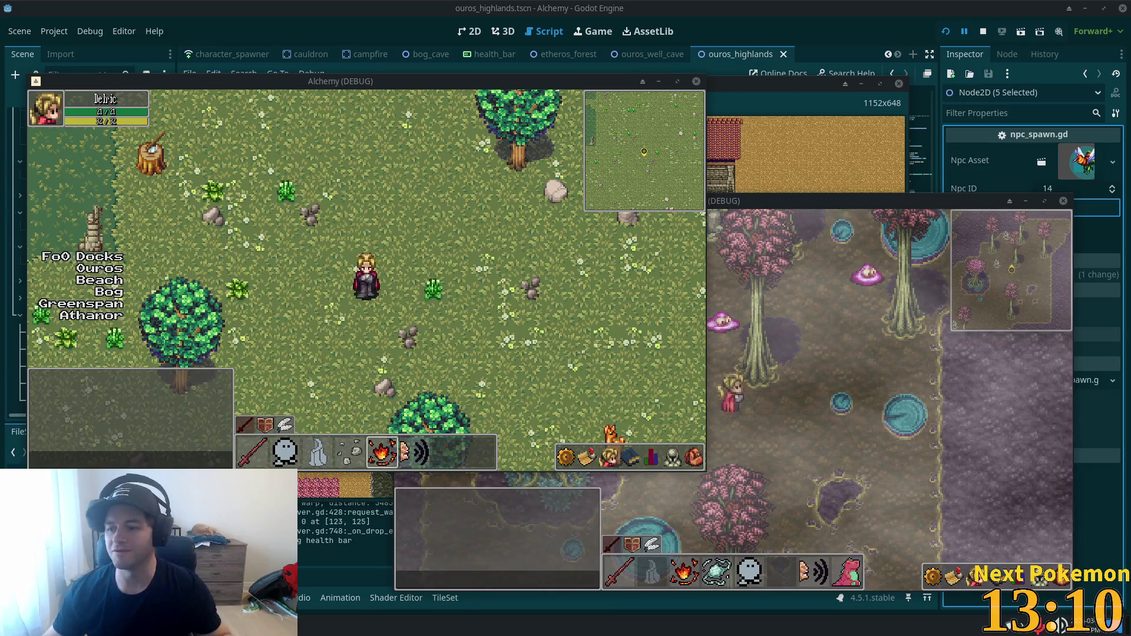
# Step: Walk the highlands character down-right, then bring the bog test window forward
pyautogui.press('Down')
pyautogui.press('Right')
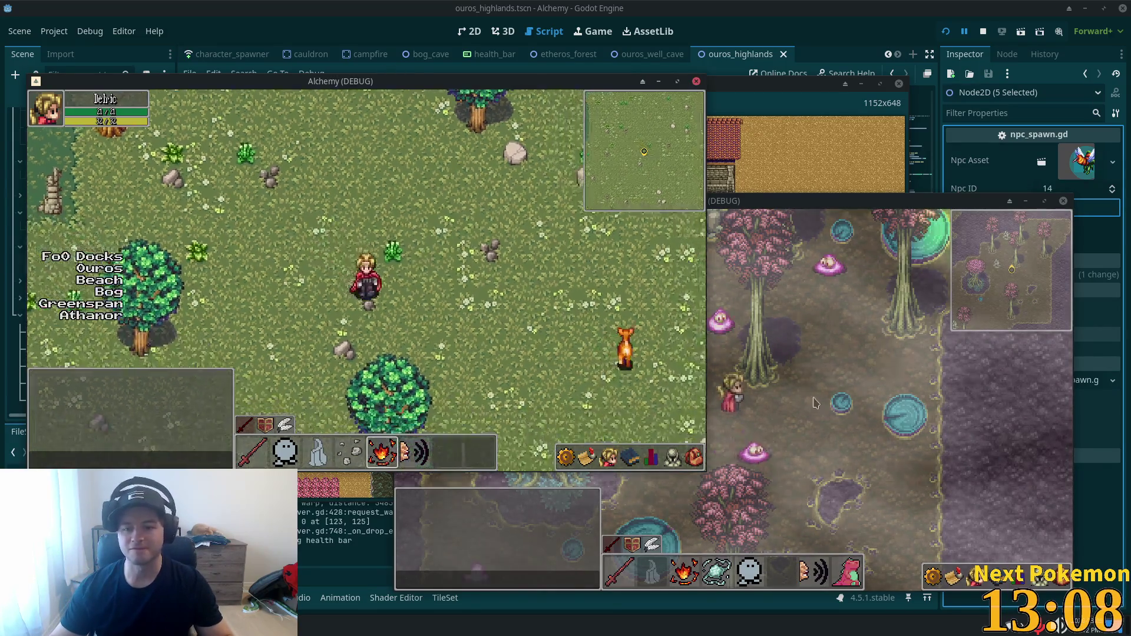
pyautogui.click(654, 373)
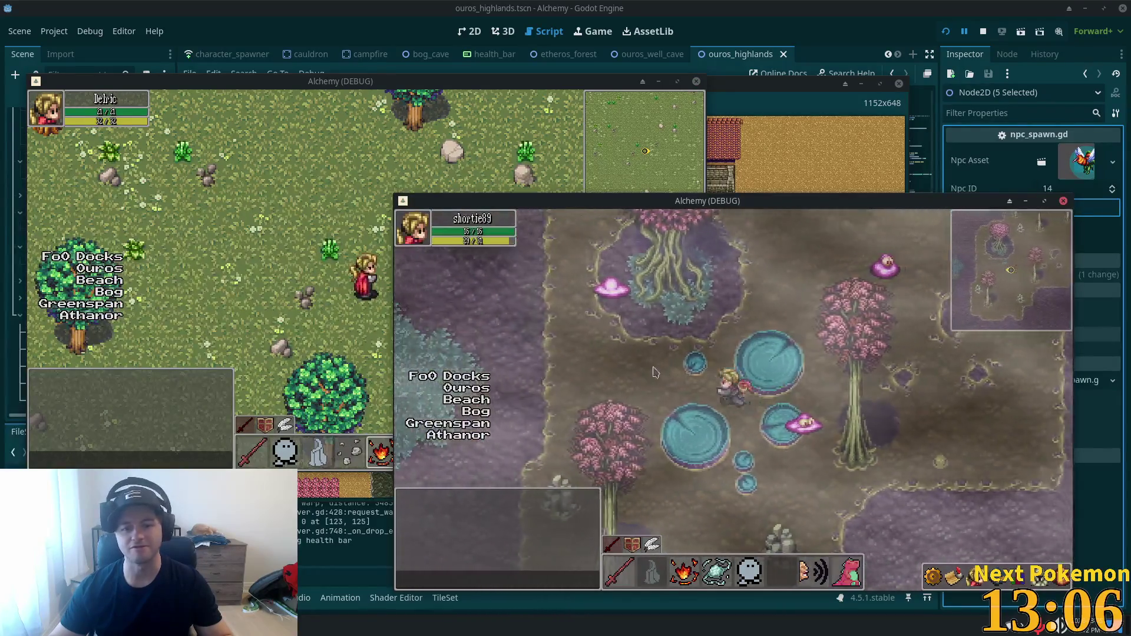
# Step: Walk the bog character back and forth among the pools past the Bog Slimes
pyautogui.press('Left')
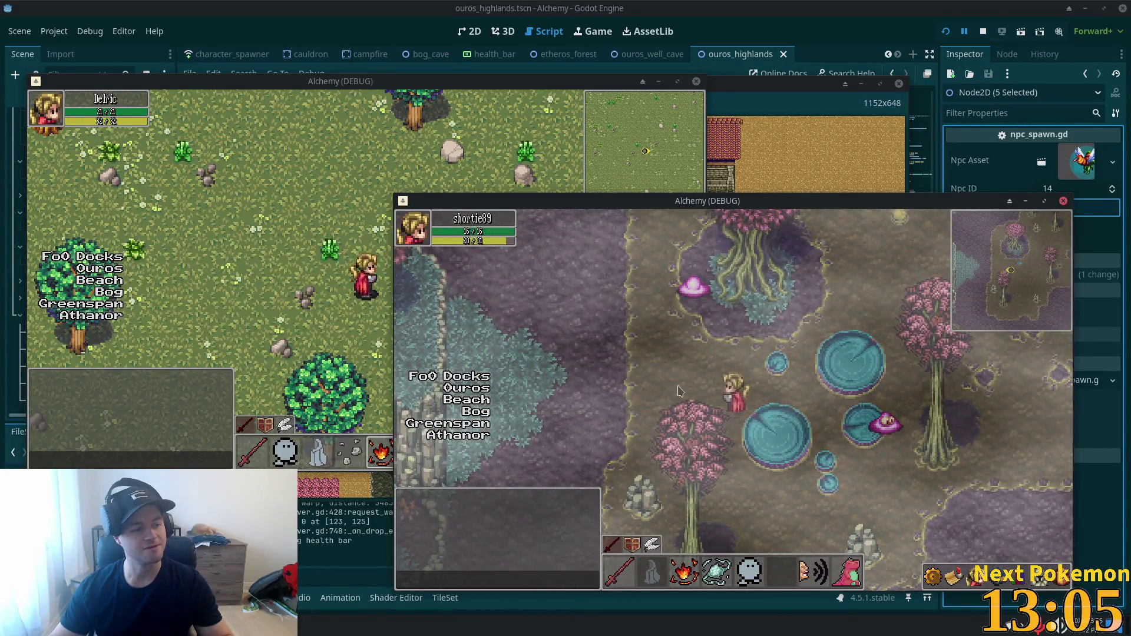
pyautogui.press('Right')
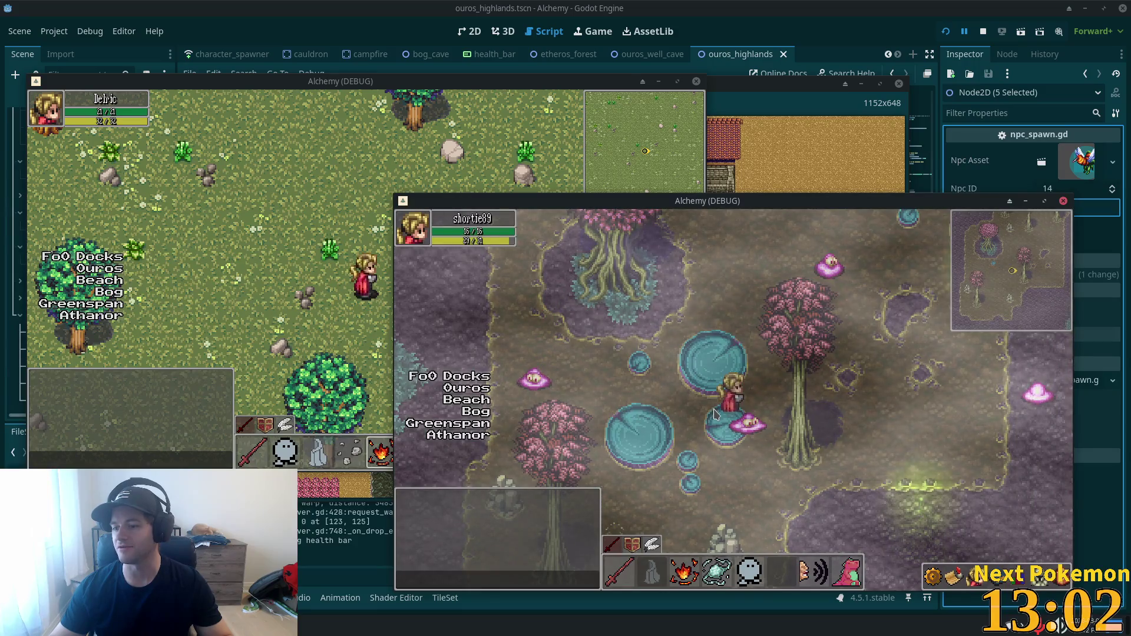
pyautogui.press('Left')
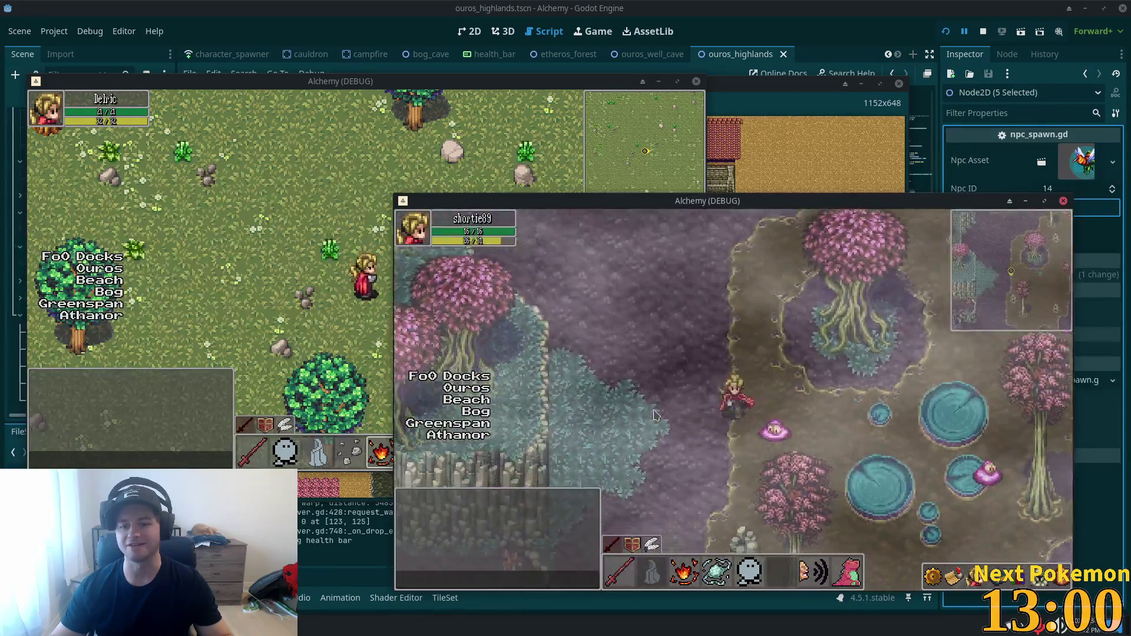
pyautogui.press('Right')
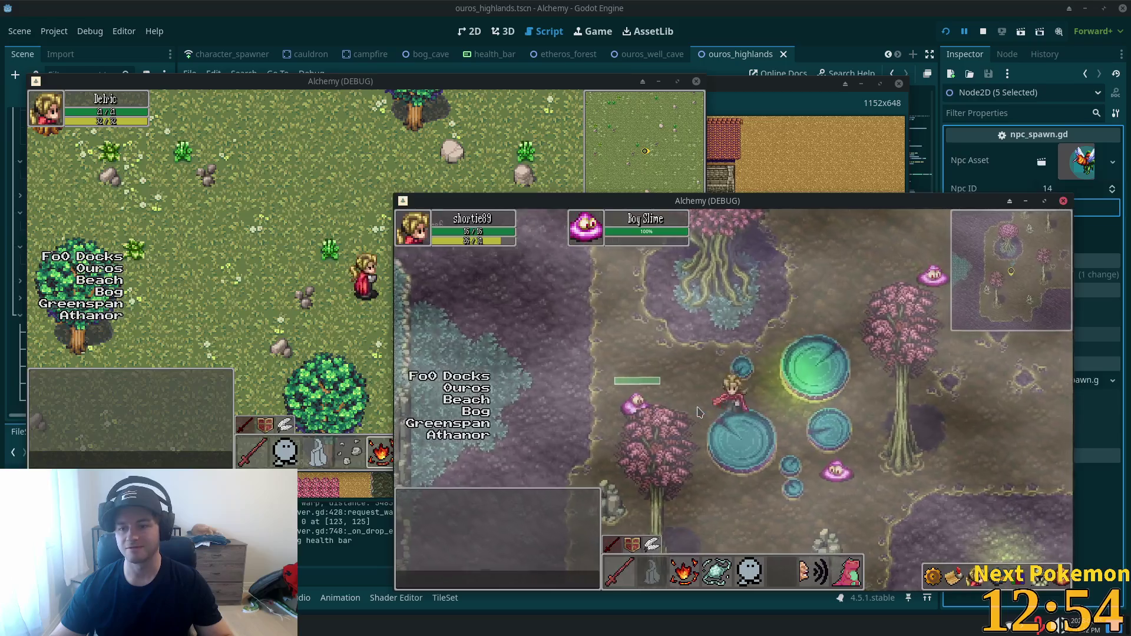
pyautogui.press('Right')
pyautogui.press('Up')
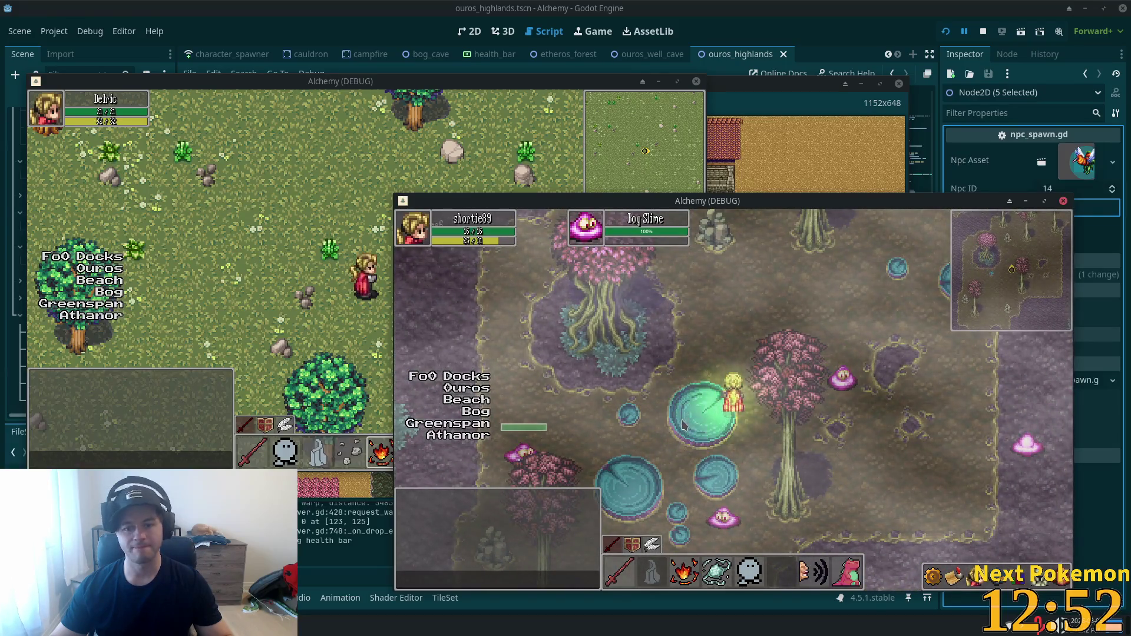
pyautogui.press('Down')
pyautogui.press('Left')
pyautogui.press('Right')
pyautogui.press('Down')
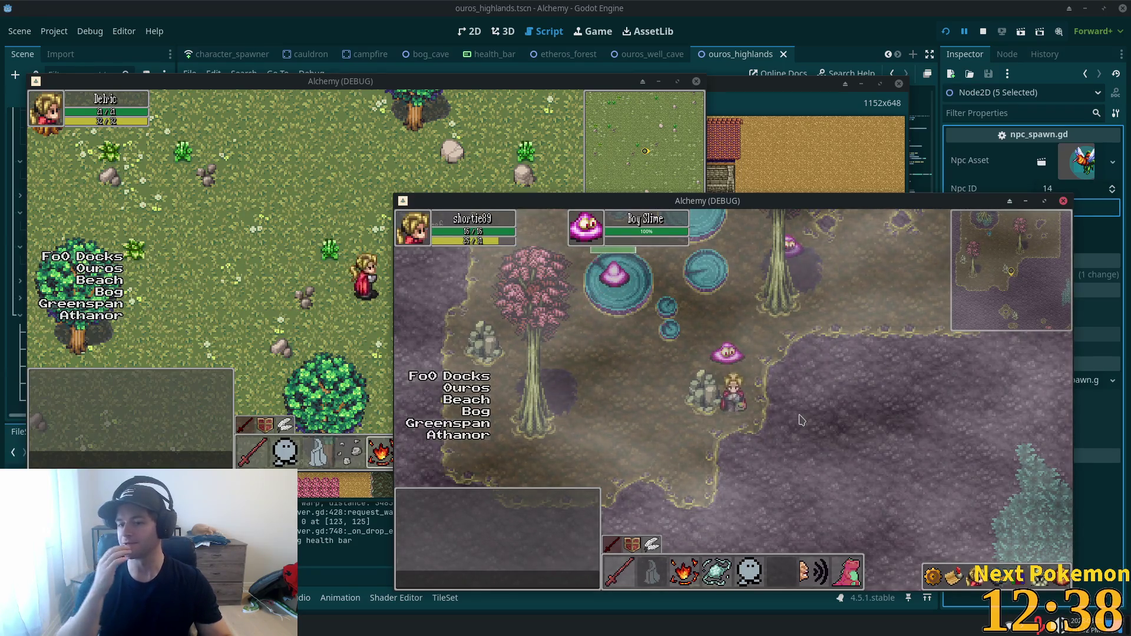
# Step: Explore a new bog area and the purple bog, then warp to Ouros town by the well
pyautogui.press('Up')
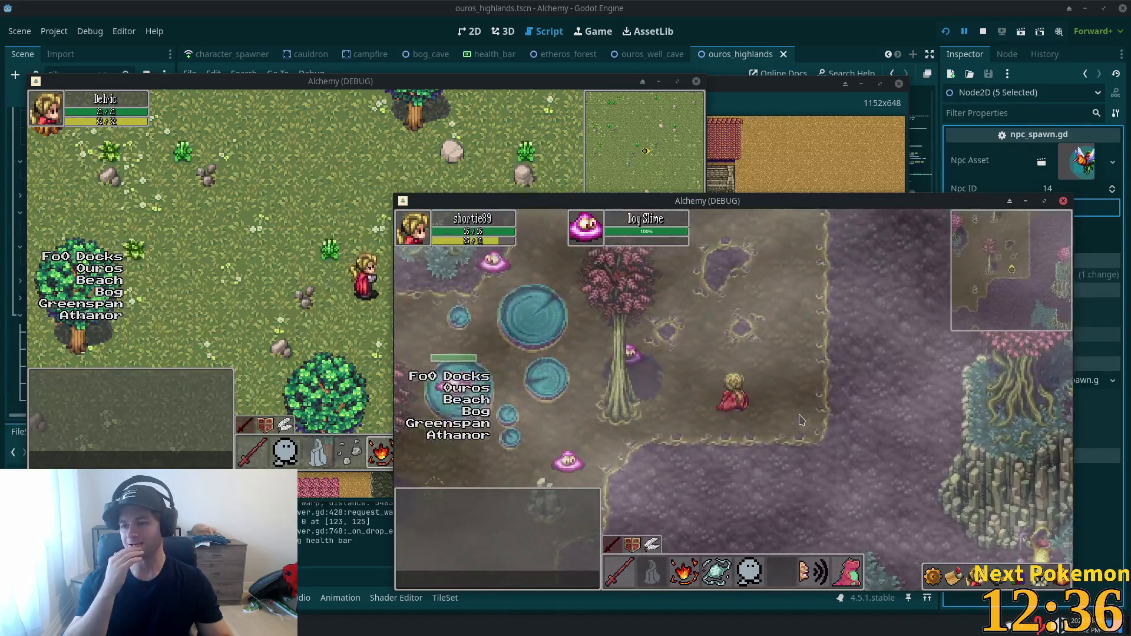
pyautogui.press('Right')
pyautogui.press('Right')
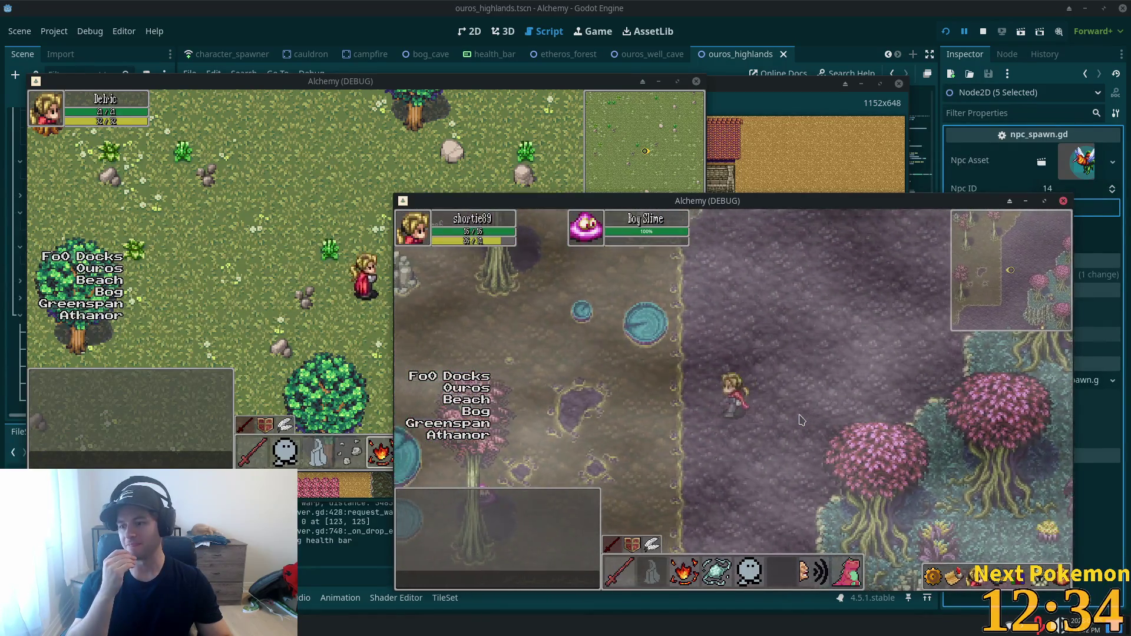
pyautogui.press('Left')
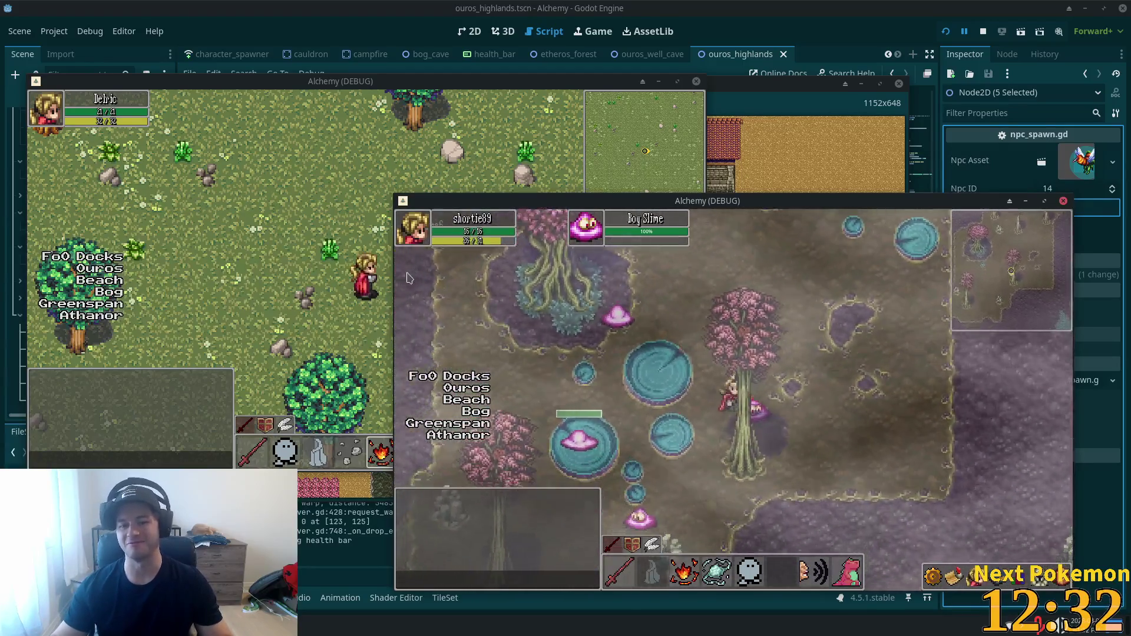
pyautogui.press('Down')
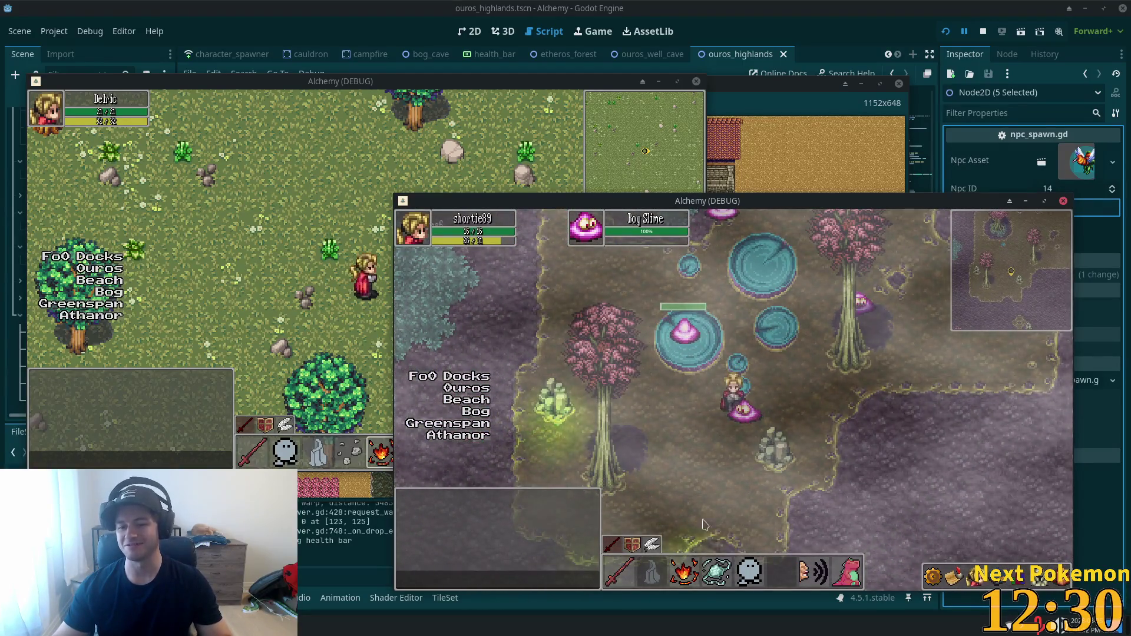
pyautogui.press('Right')
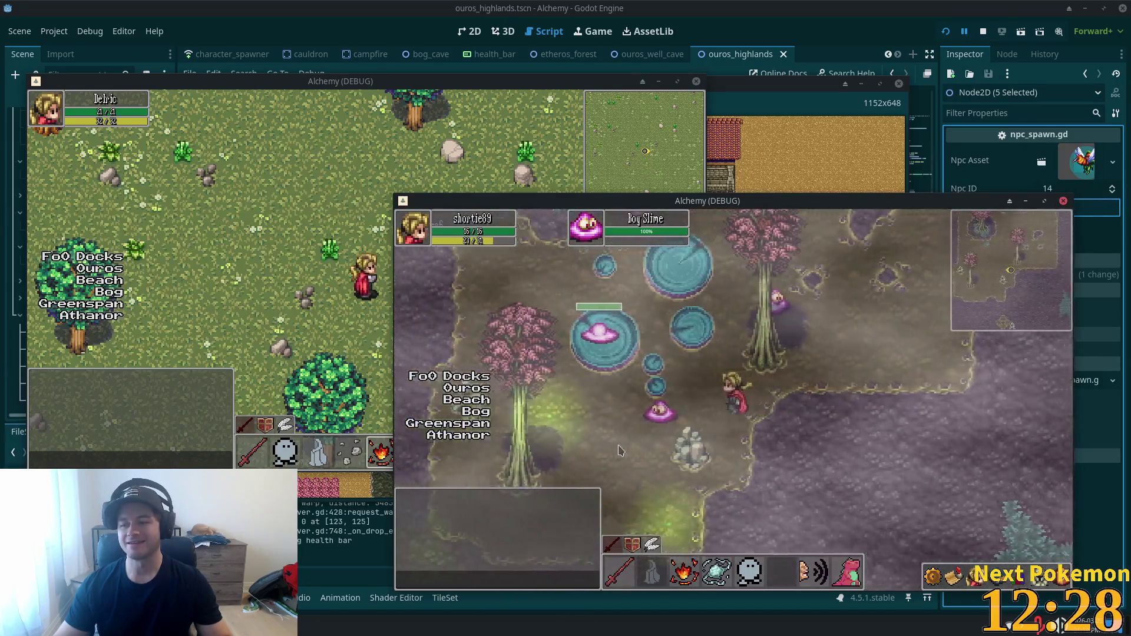
pyautogui.press('Left')
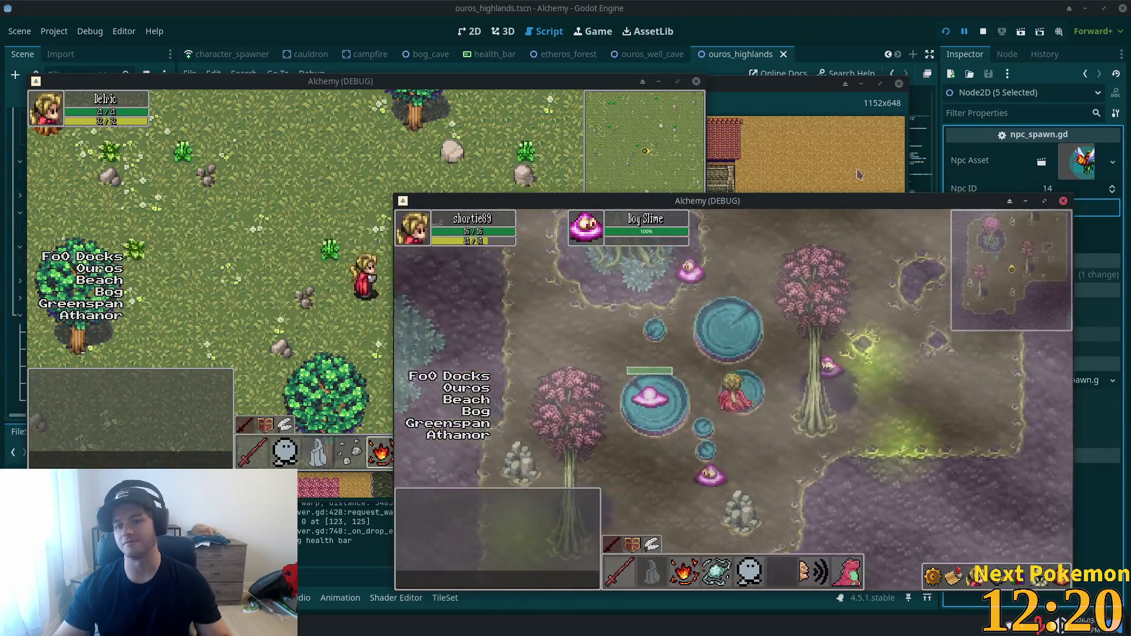
pyautogui.click(1000, 495)
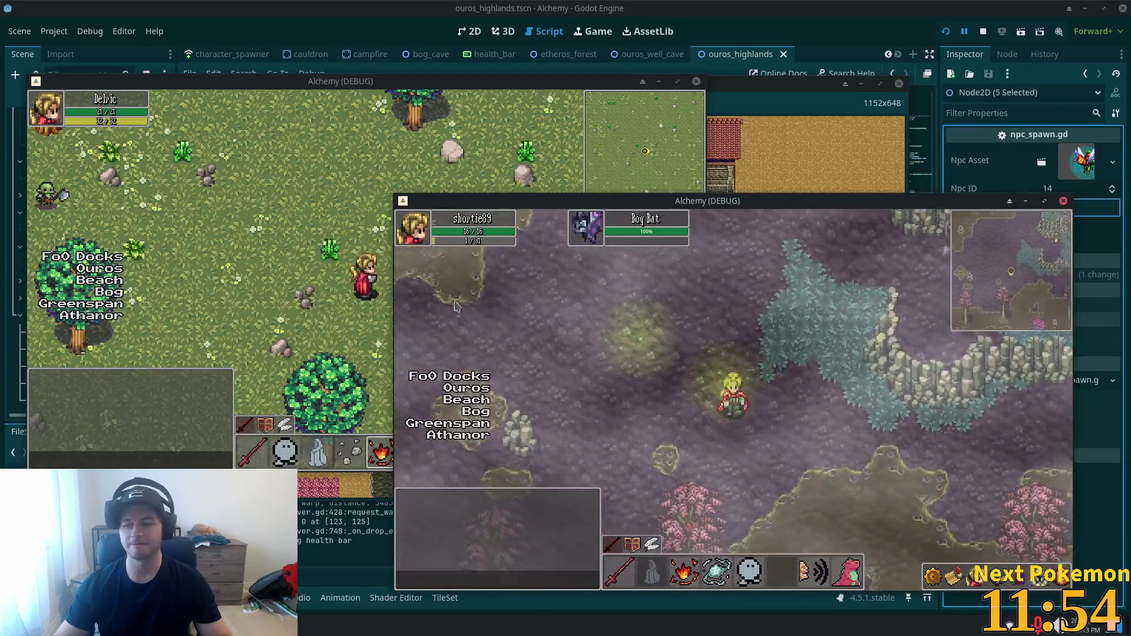
pyautogui.click(467, 388)
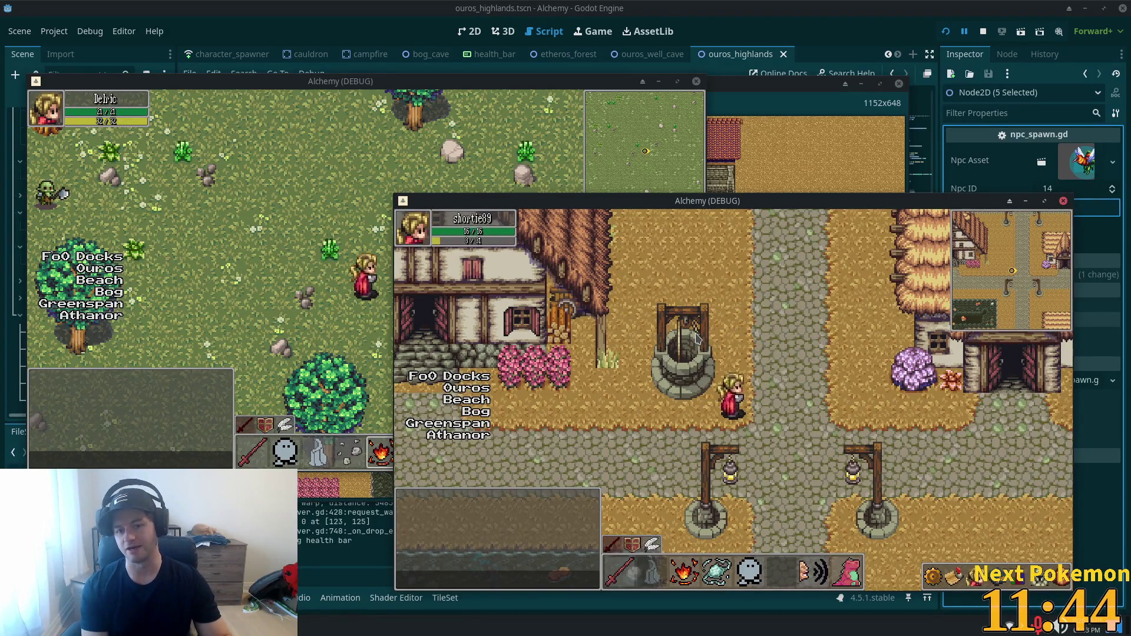
# Step: Descend through Ouros Well into the Ouros Caves and target a Rat
pyautogui.press('Up')
pyautogui.press('Left')
pyautogui.click(697, 338)
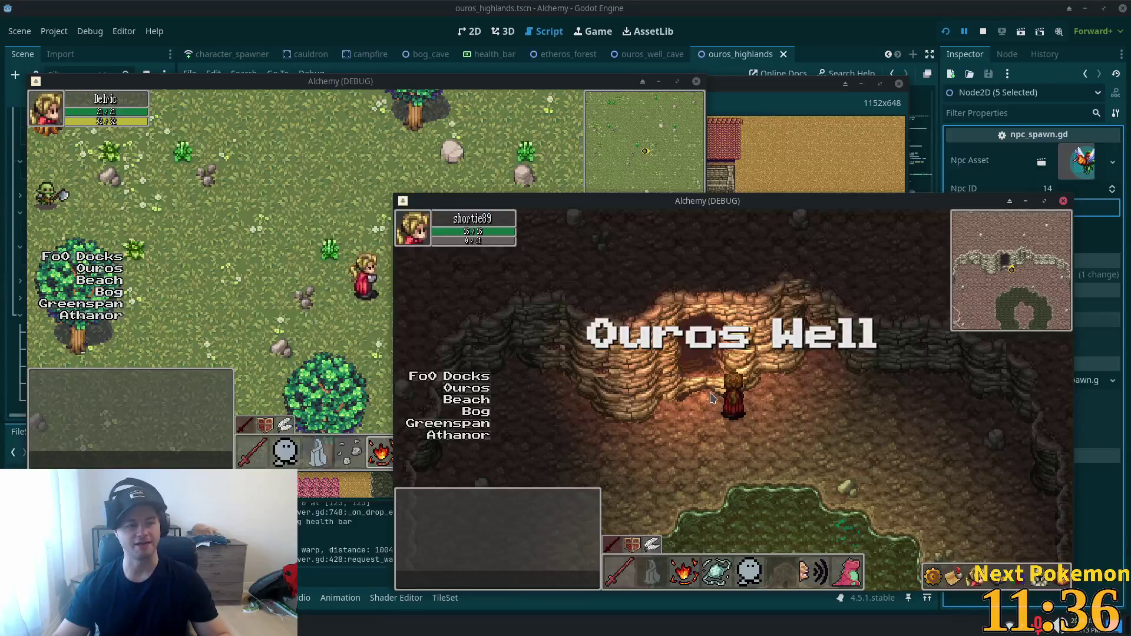
pyautogui.click(702, 404)
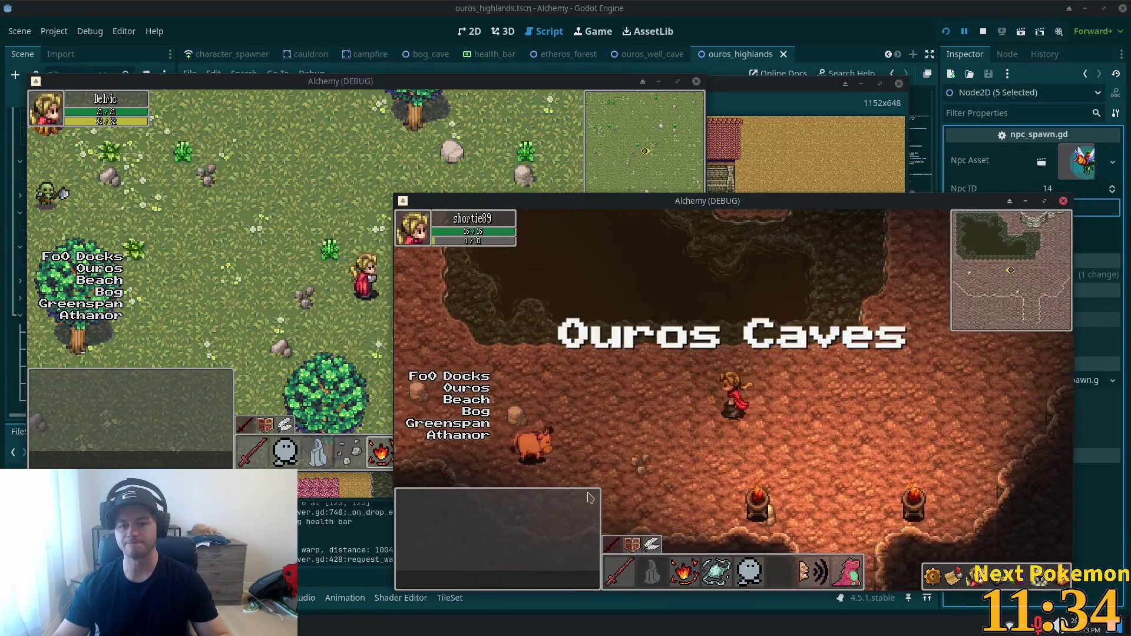
pyautogui.click(597, 425)
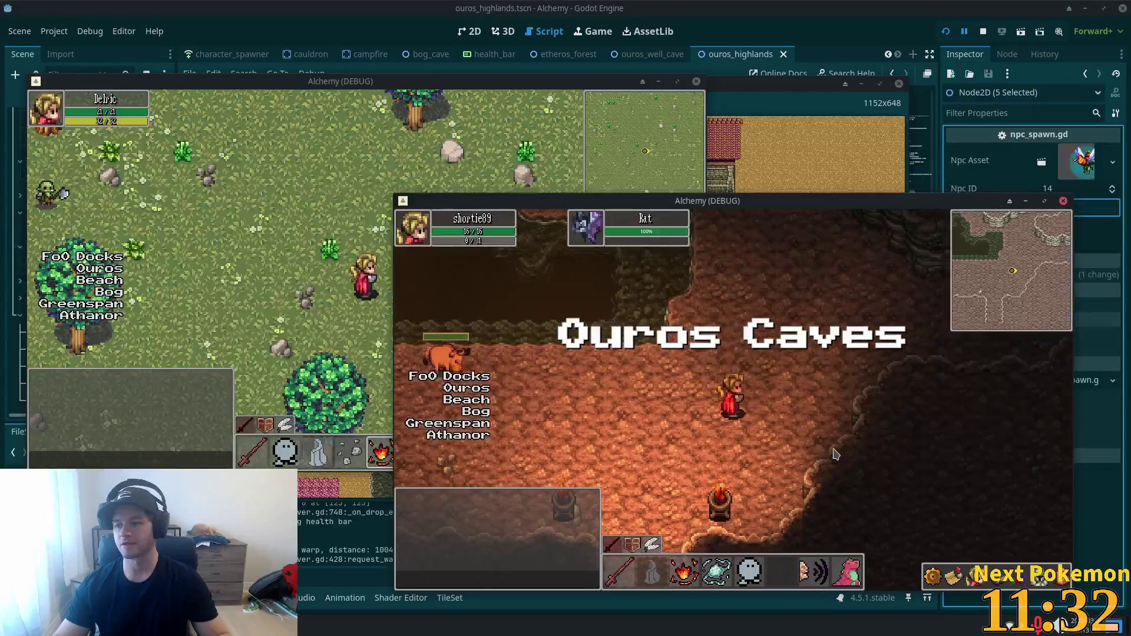
# Step: Explore the caves, targeting a Bat and then a Cave Spider
pyautogui.press('w')
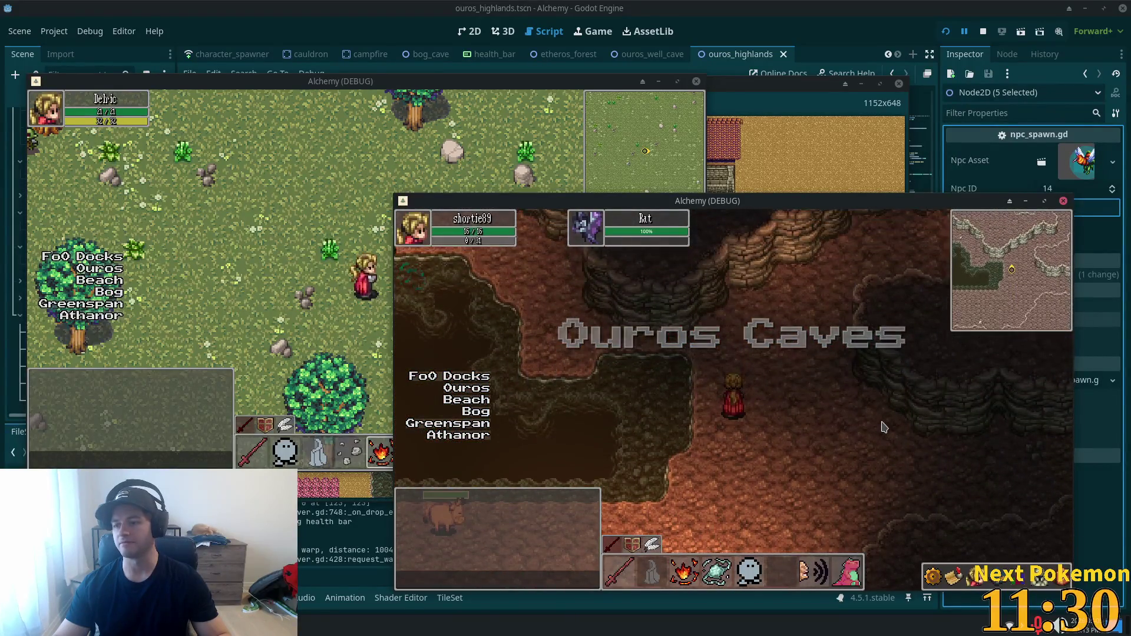
pyautogui.press('d')
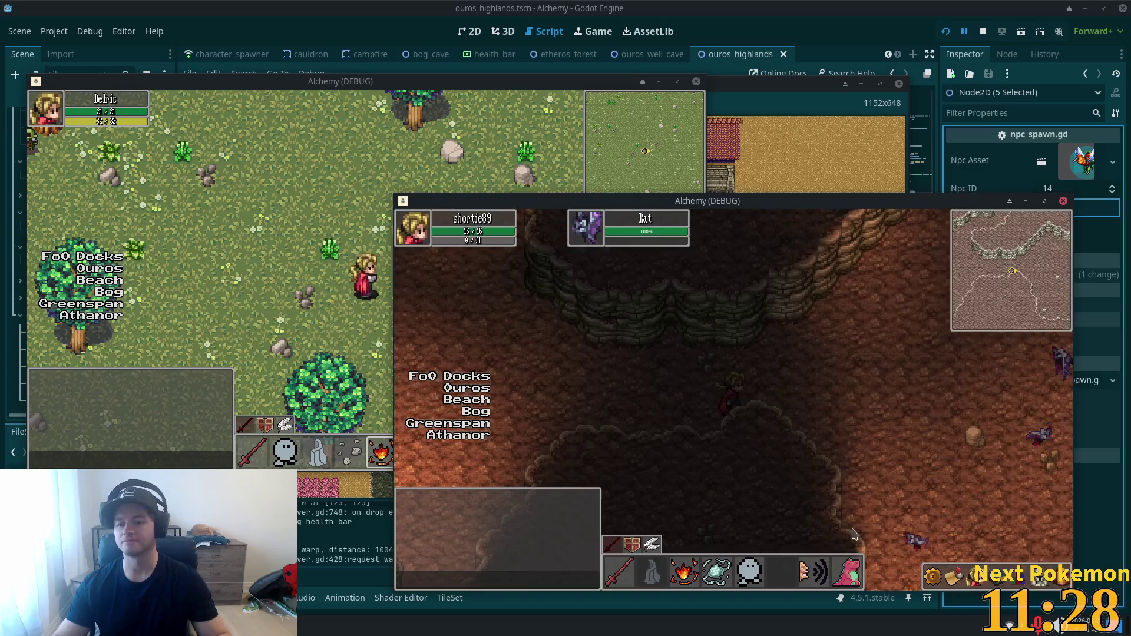
pyautogui.click(964, 475)
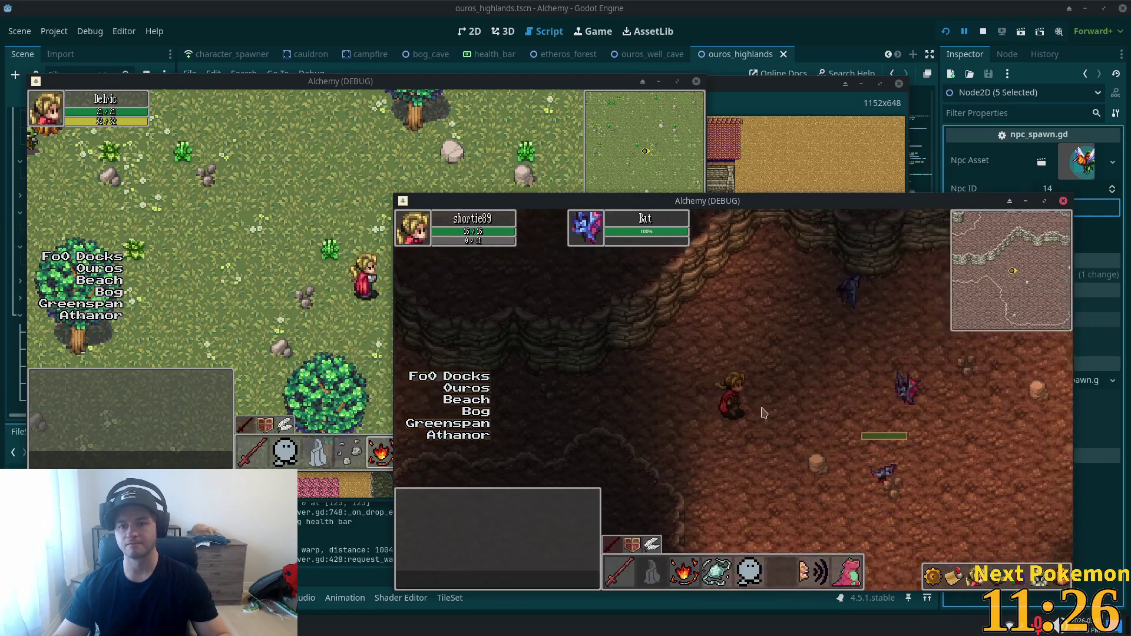
pyautogui.press('w')
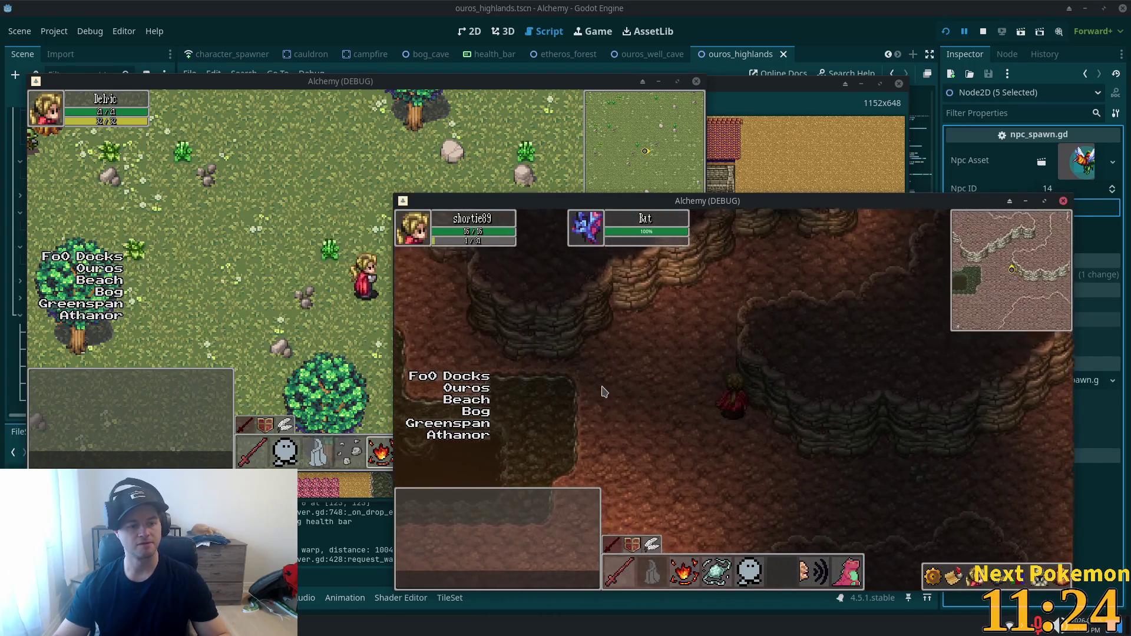
pyautogui.press('w')
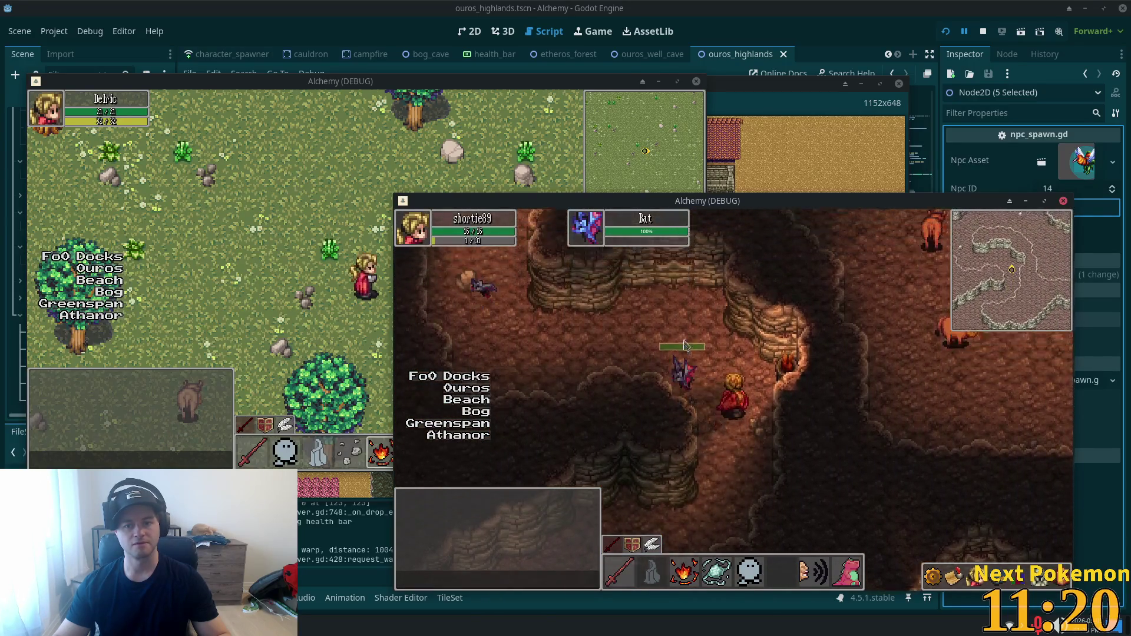
pyautogui.click(685, 346)
pyautogui.click(981, 414)
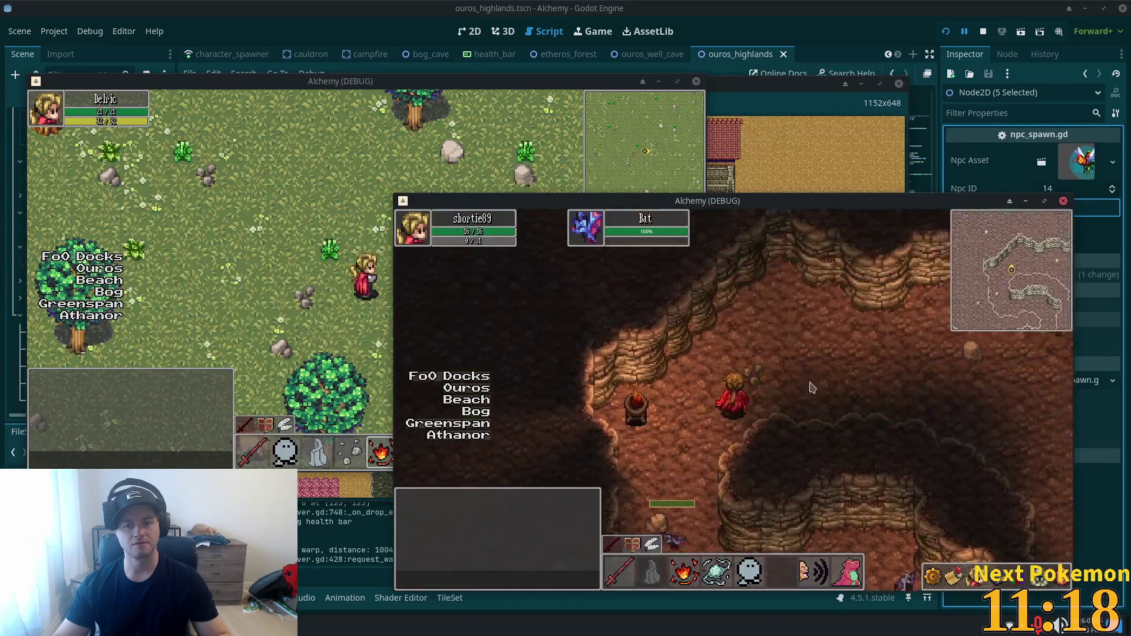
pyautogui.click(861, 438)
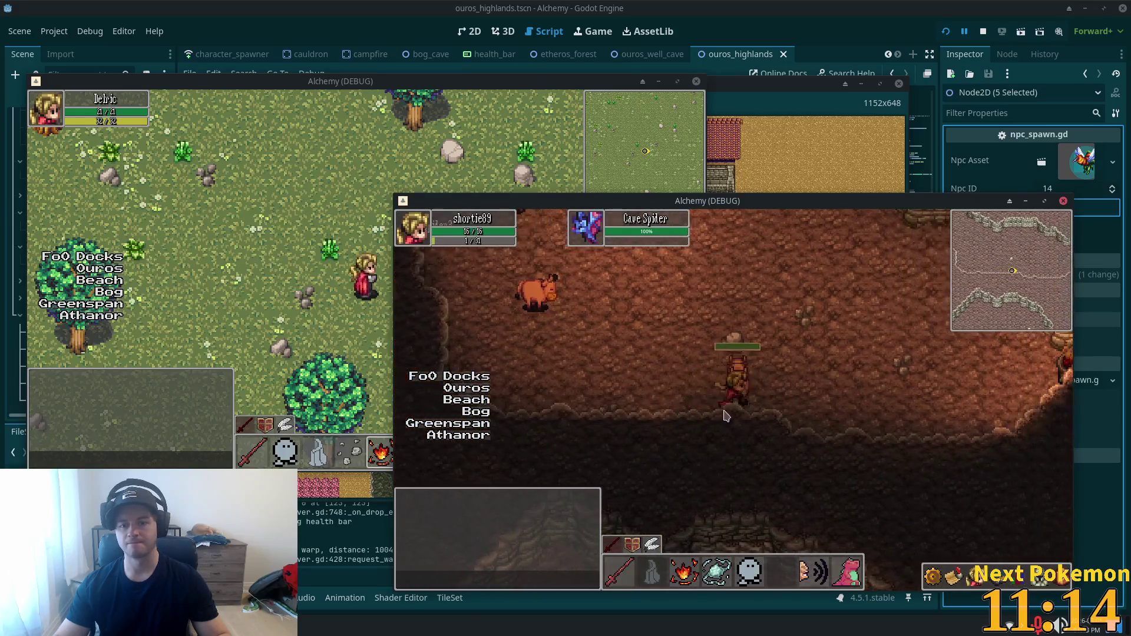
pyautogui.press('a')
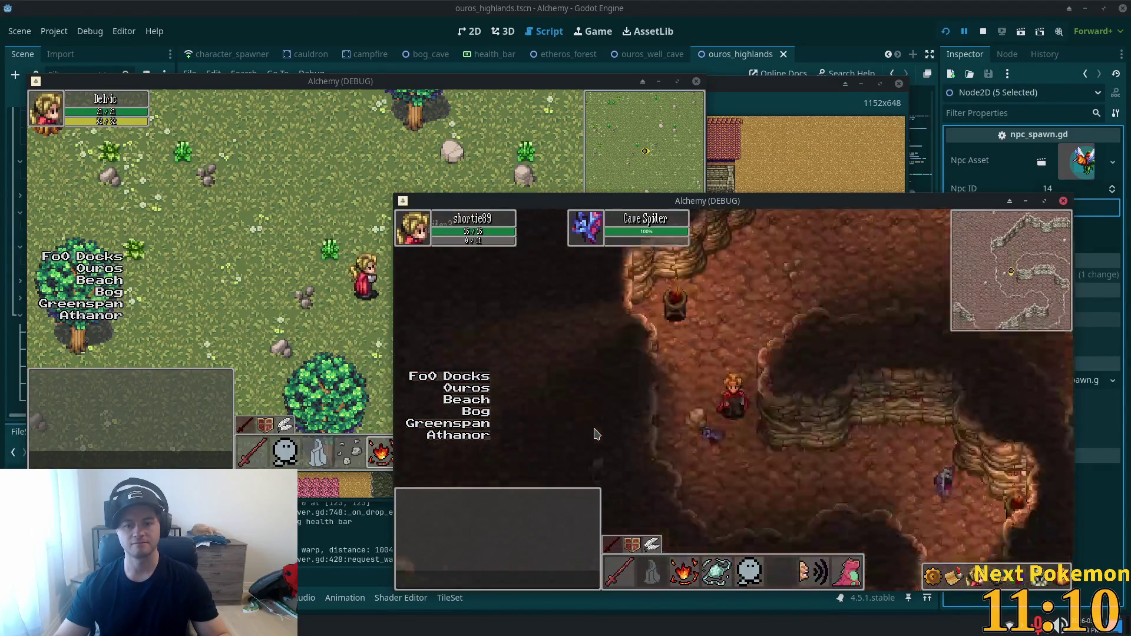
pyautogui.click(596, 434)
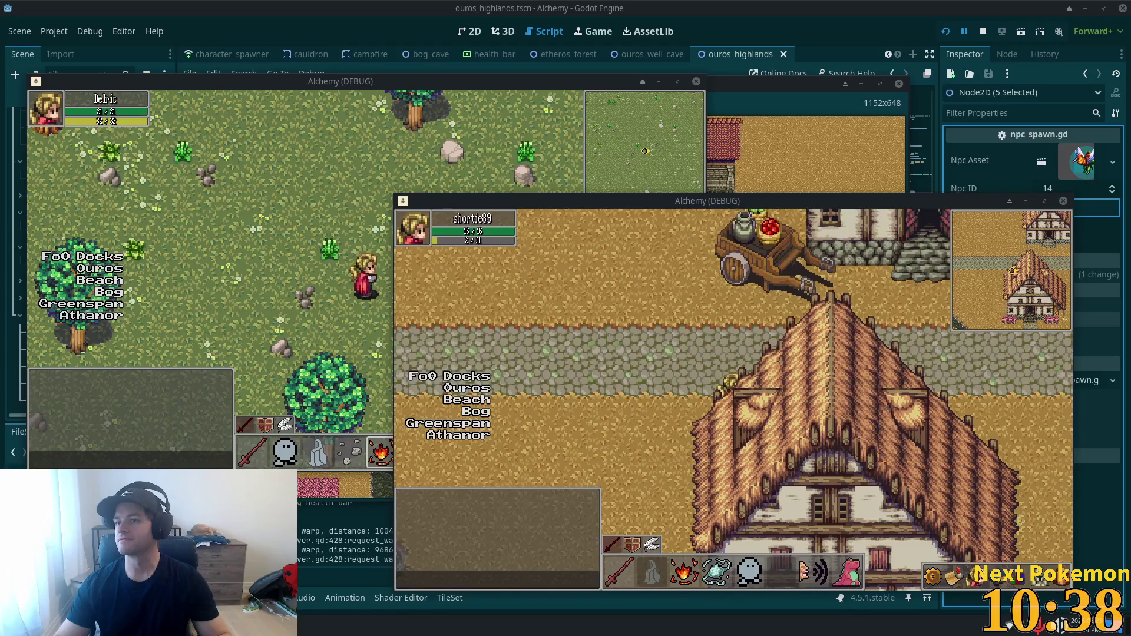
# Step: Walk south through town into the Fields of Ouros and east toward the Orc Grunt
pyautogui.press('Right')
pyautogui.press('Down')
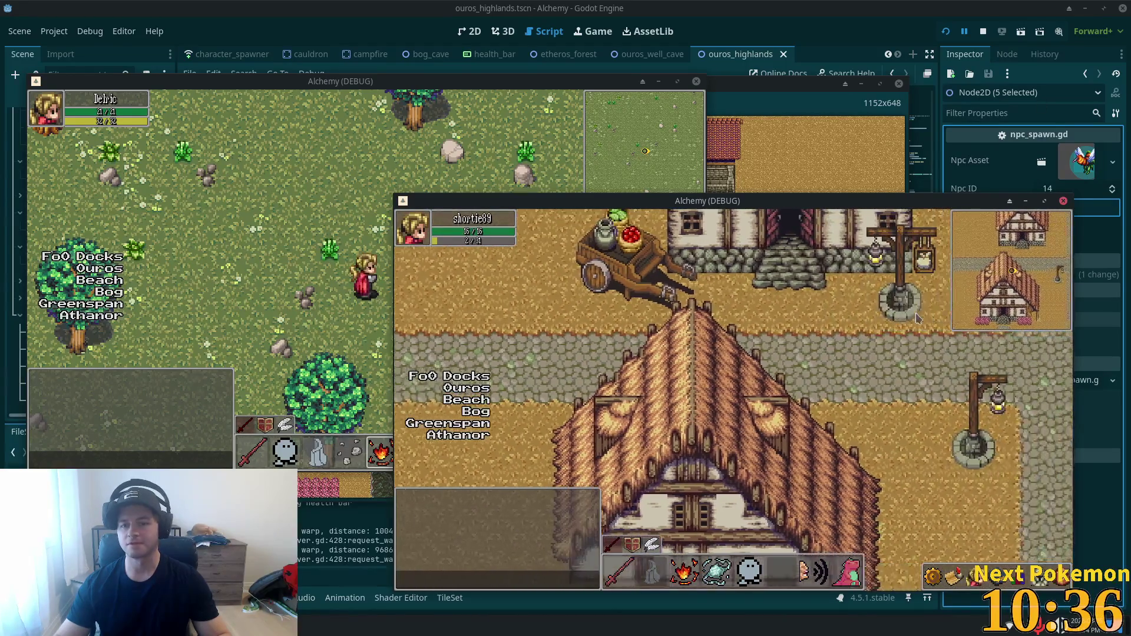
pyautogui.press('Down')
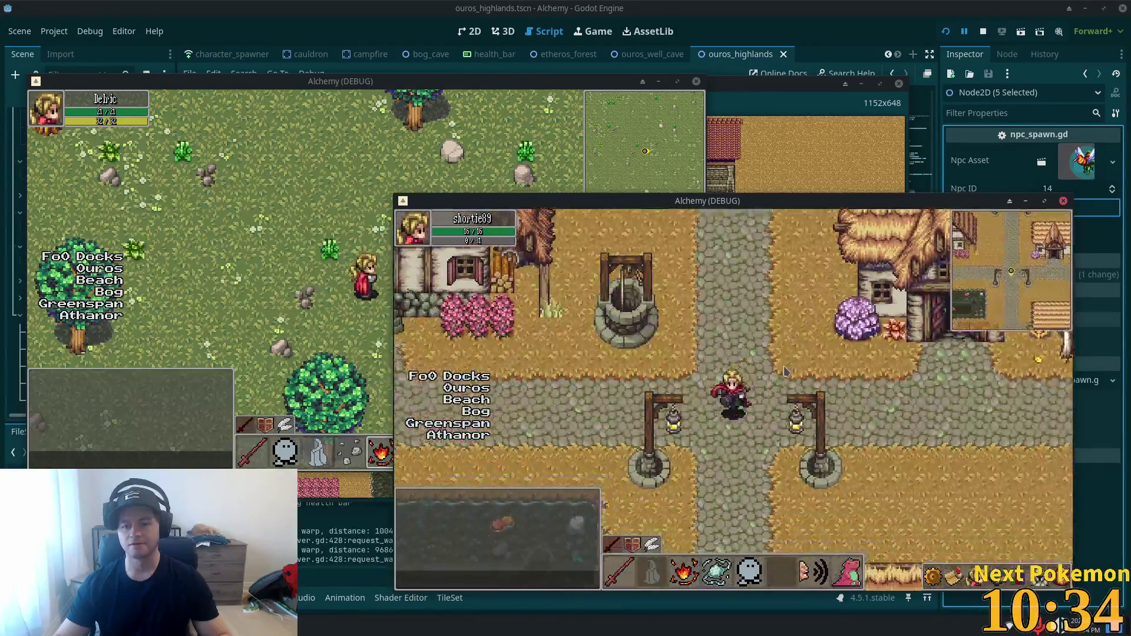
pyautogui.press('Down')
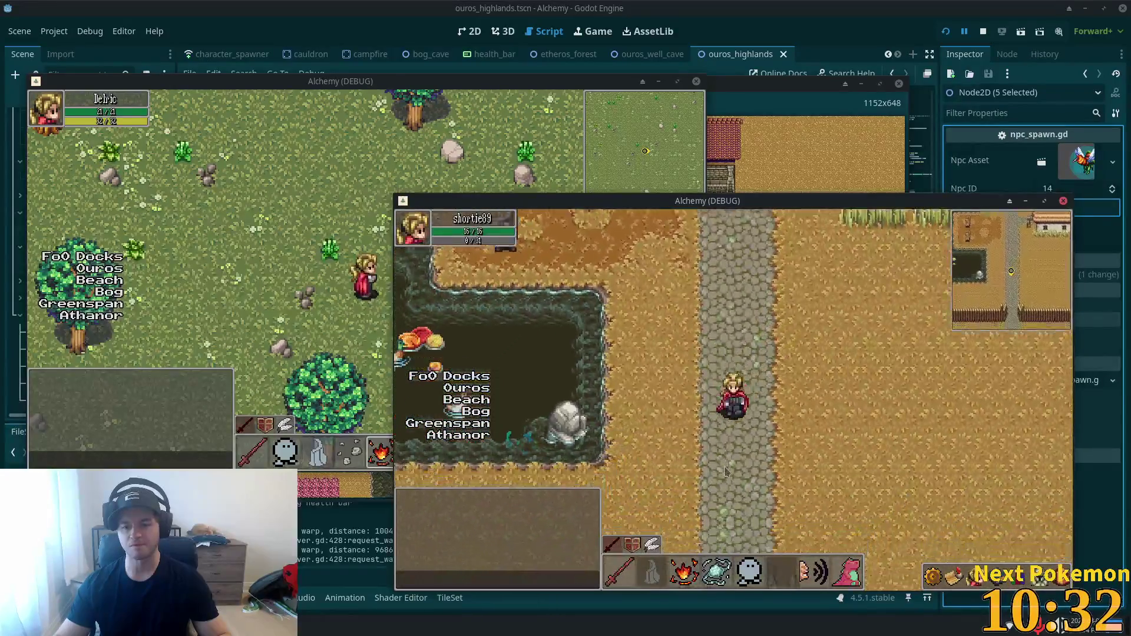
pyautogui.press('Down')
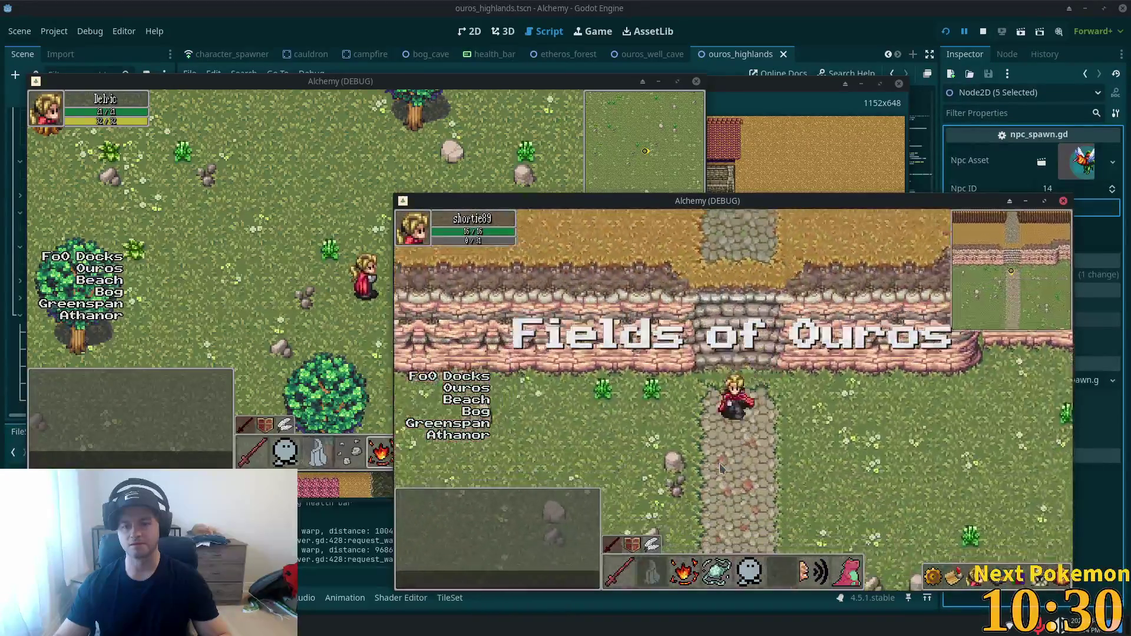
pyautogui.press('Right')
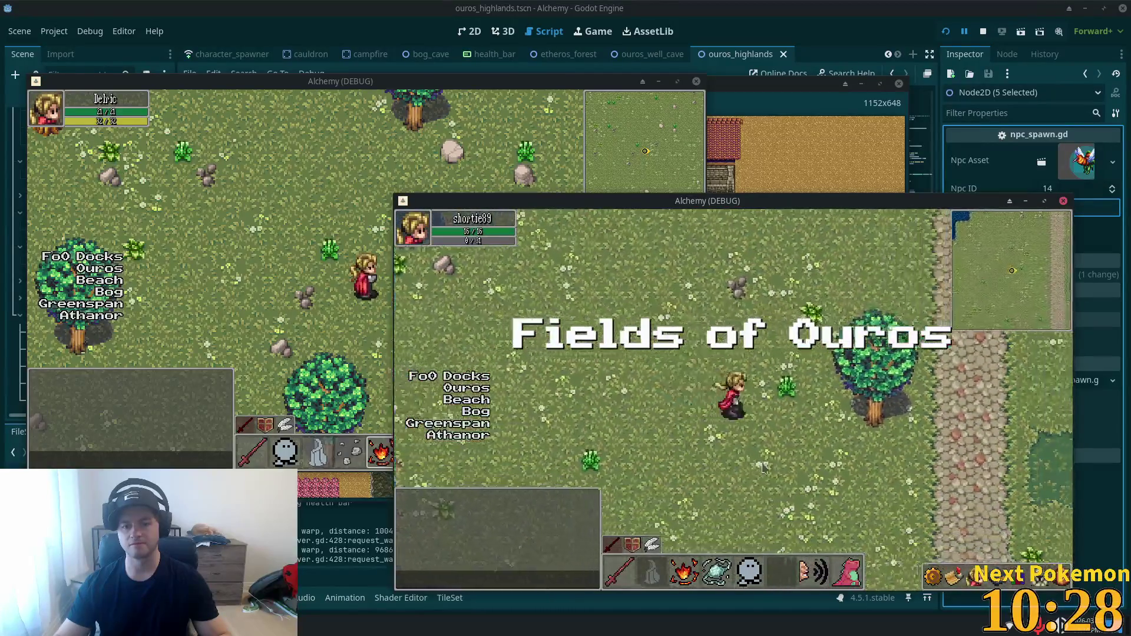
pyautogui.press('Right')
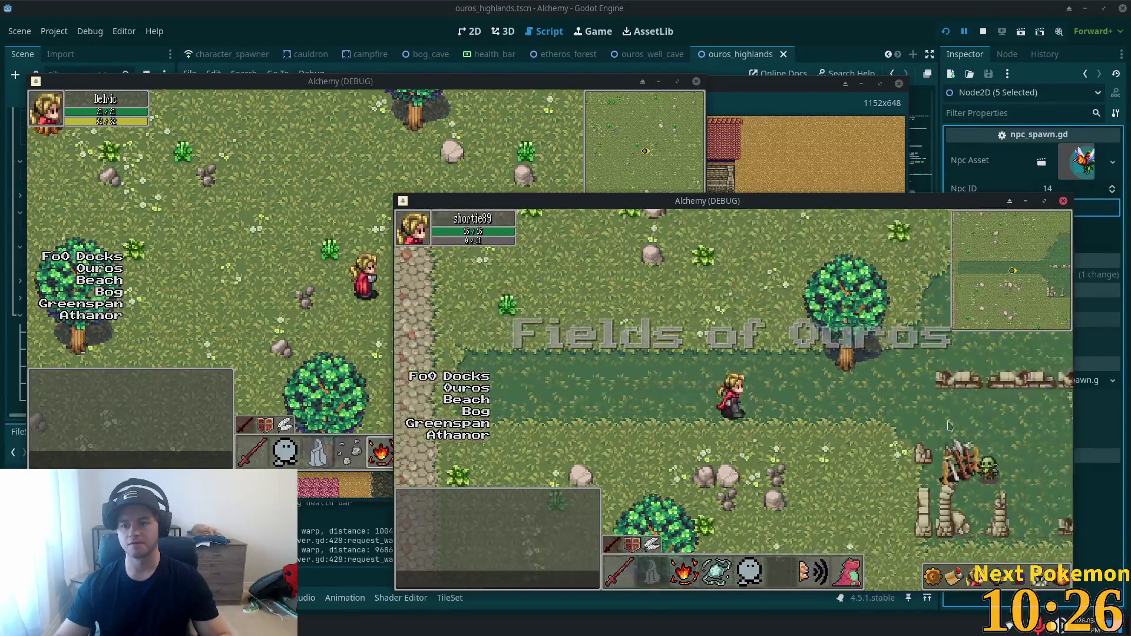
# Step: Target the Orc Grunt, then stop the running game instances with F8
pyautogui.click(966, 474)
pyautogui.press('Left')
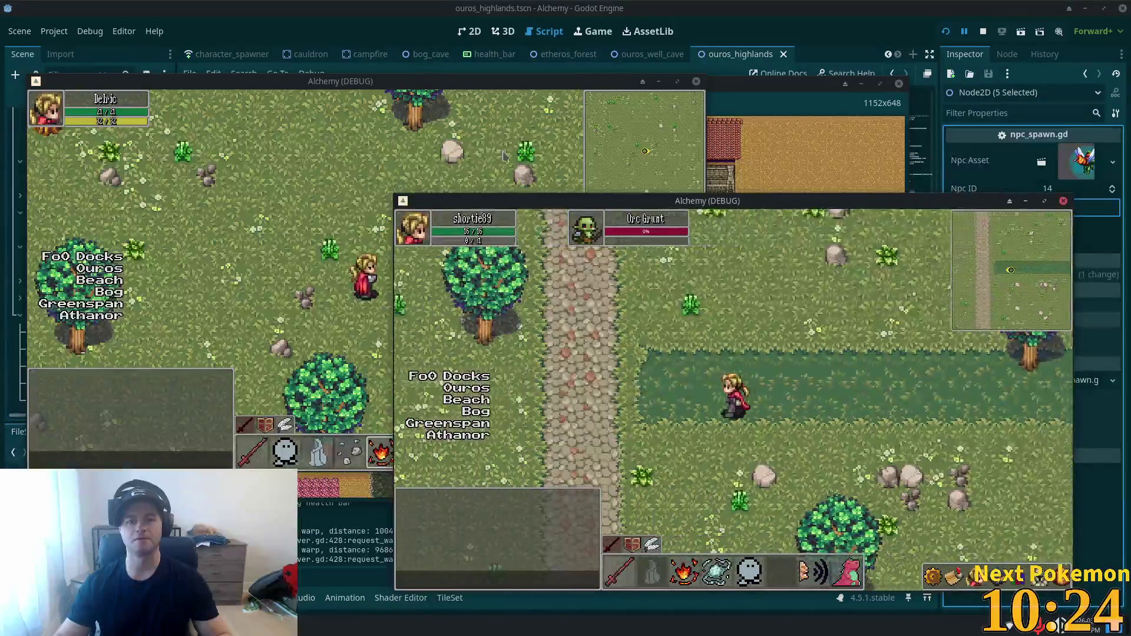
pyautogui.press('F8')
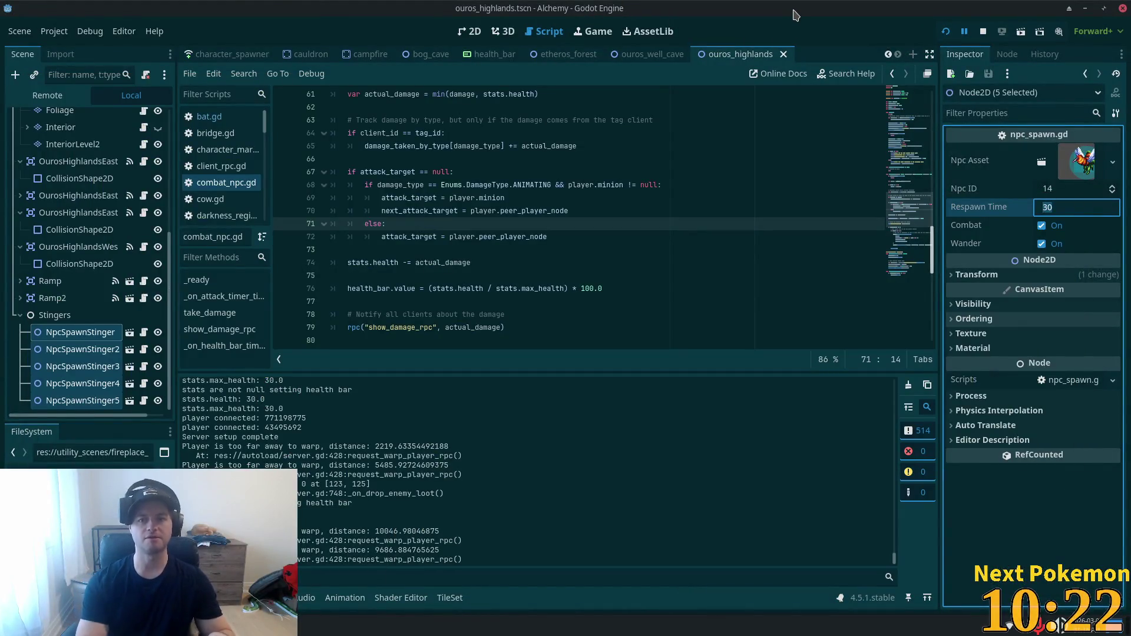
# Step: Quick-open the fields_of_ouros.tscn scene
pyautogui.hotkey('ctrl', 'shift', 'o')
pyautogui.write('fields')
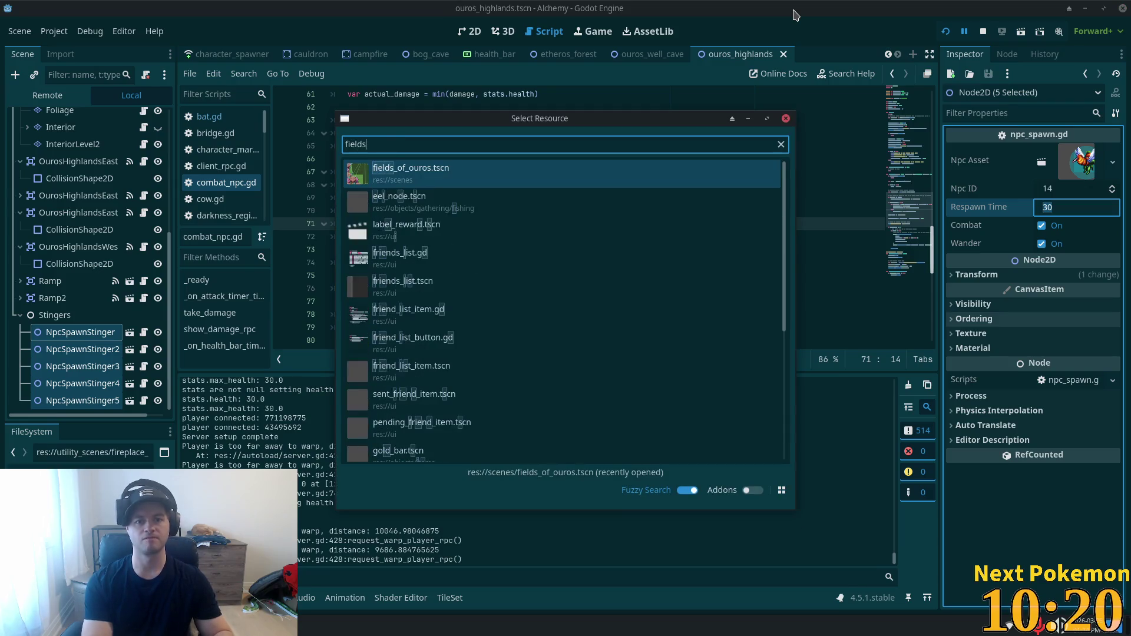
pyautogui.press('Return')
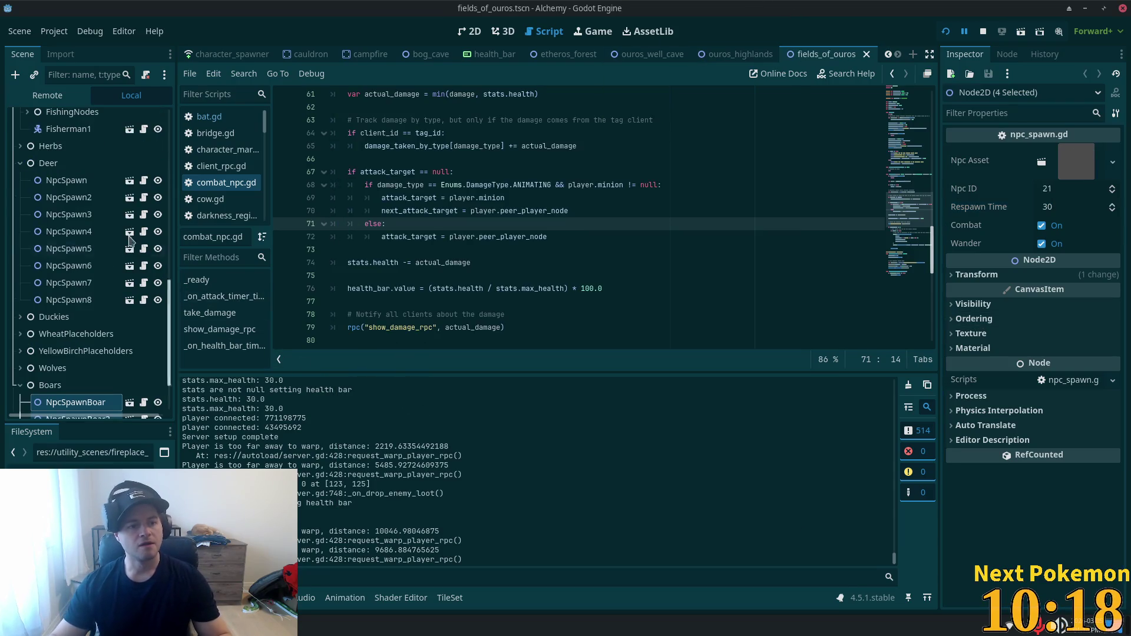
# Step: Select OrcEncampment's NpcSpawn through NpcSpawn3 to confirm Npc ID 1 and respawn time 15
pyautogui.scroll(-3, 135, 332)
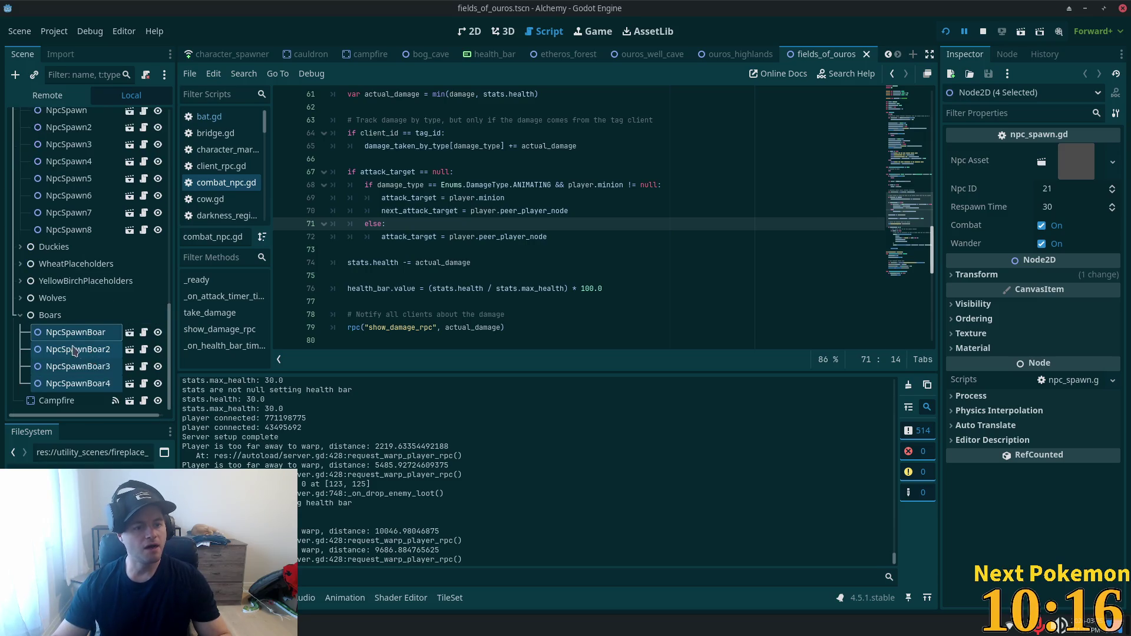
pyautogui.scroll(8, 33, 326)
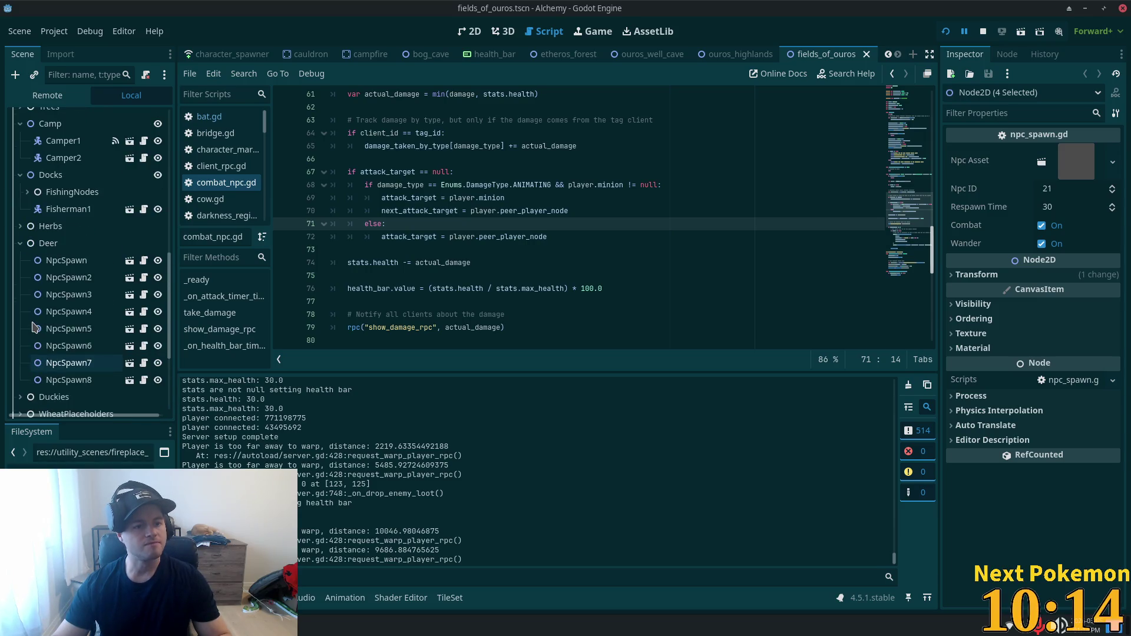
pyautogui.scroll(5, 33, 318)
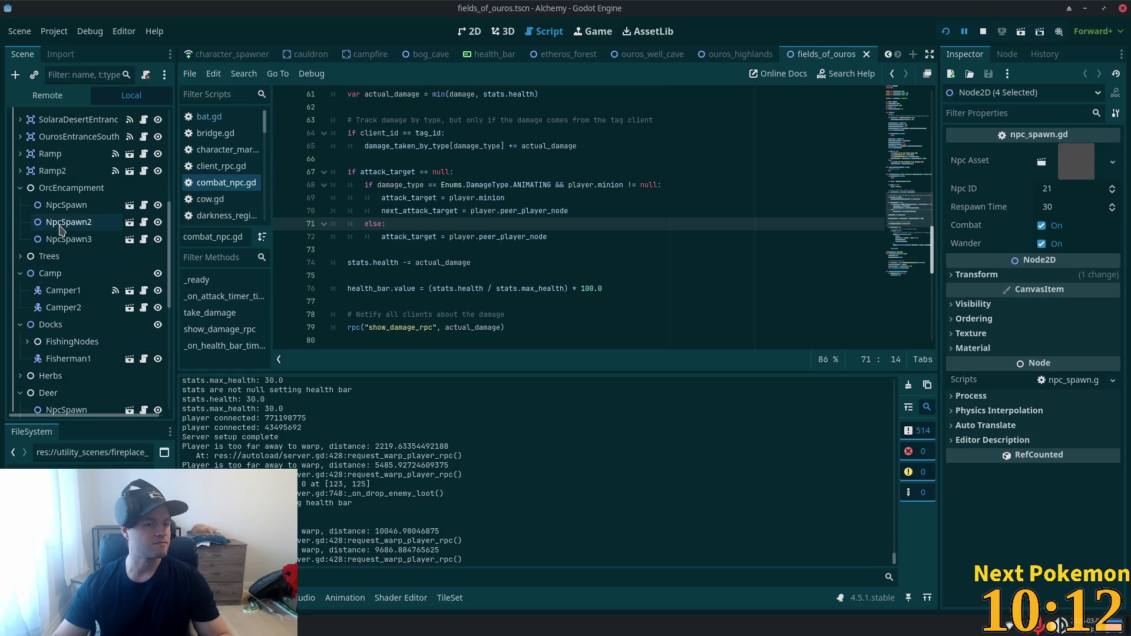
pyautogui.click(64, 205)
pyautogui.keyDown('shift'); pyautogui.click(64, 222); pyautogui.keyUp('shift')
pyautogui.keyDown('shift'); pyautogui.click(60, 256); pyautogui.keyUp('shift')
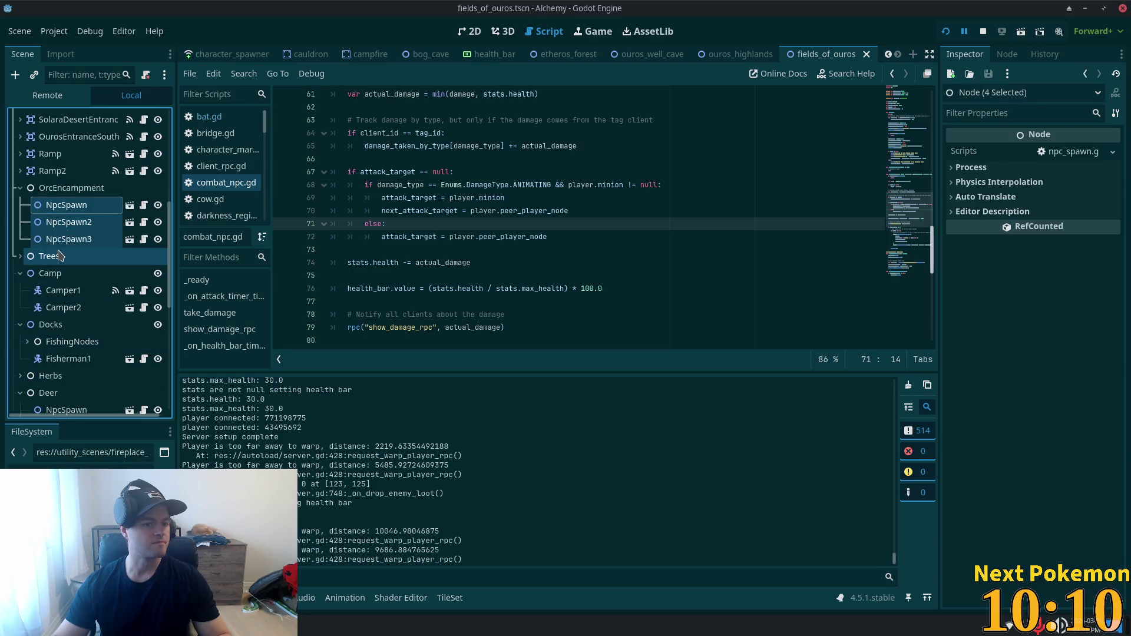
pyautogui.doubleClick(52, 204)
pyautogui.keyDown('shift'); pyautogui.click(62, 239); pyautogui.keyUp('shift')
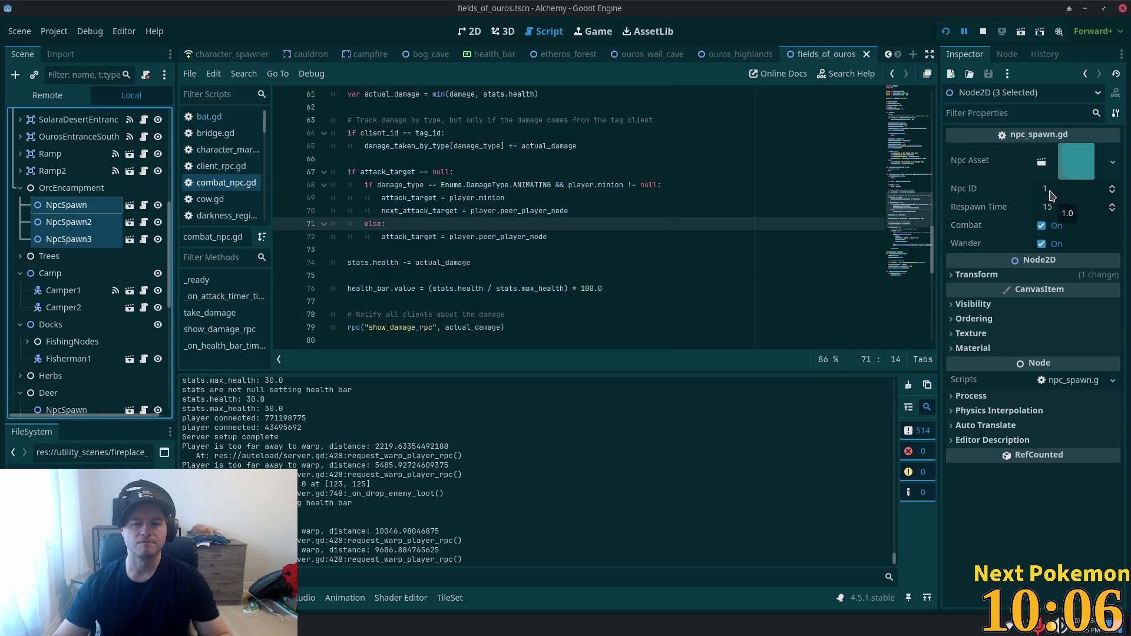
pyautogui.hotkey('alt', 'Tab')
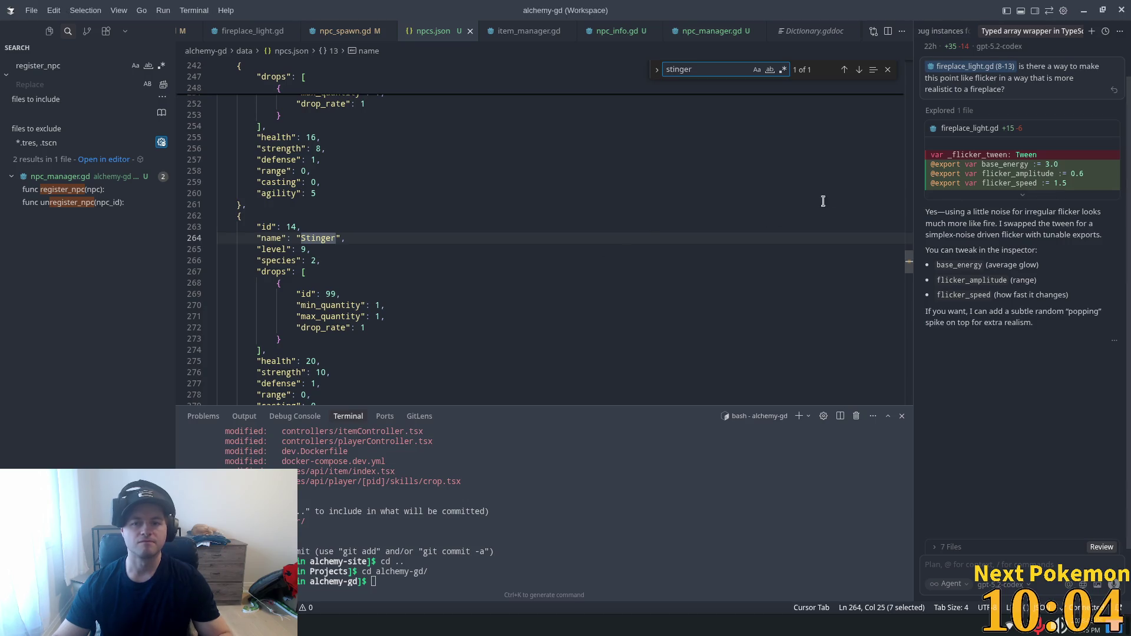
# Step: Replace the Orc Grunt's health 0 with 15 in npcs.json, with strength 5
pyautogui.moveTo(909, 262)
pyautogui.mouseDown()
pyautogui.moveTo(916, 109)
pyautogui.moveTo(903, 69)
pyautogui.mouseUp()
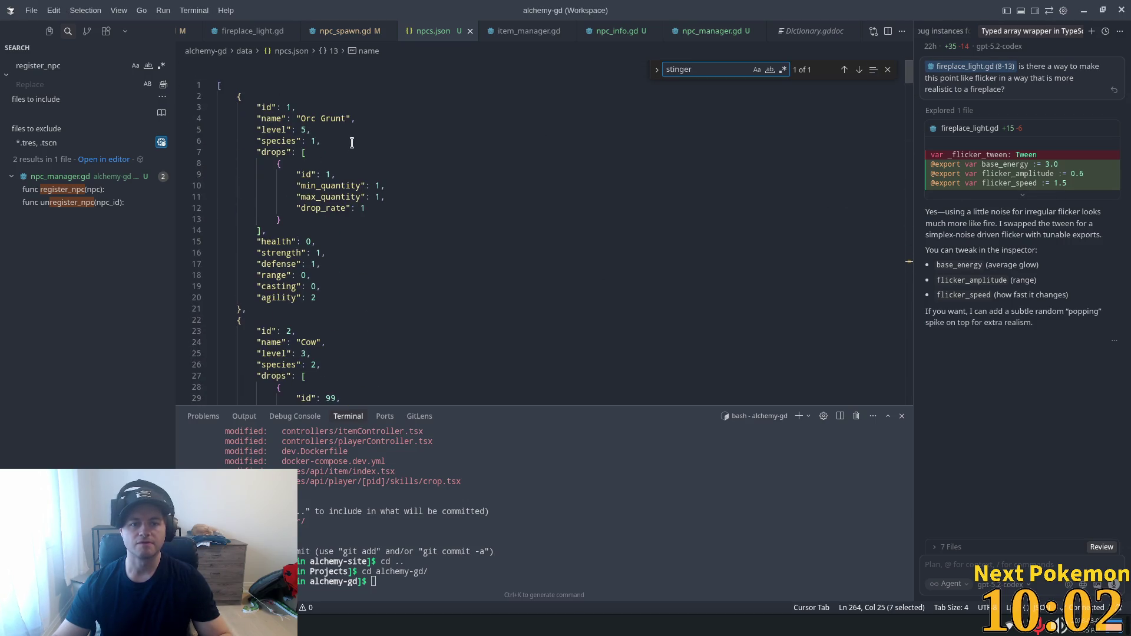
pyautogui.click(304, 130)
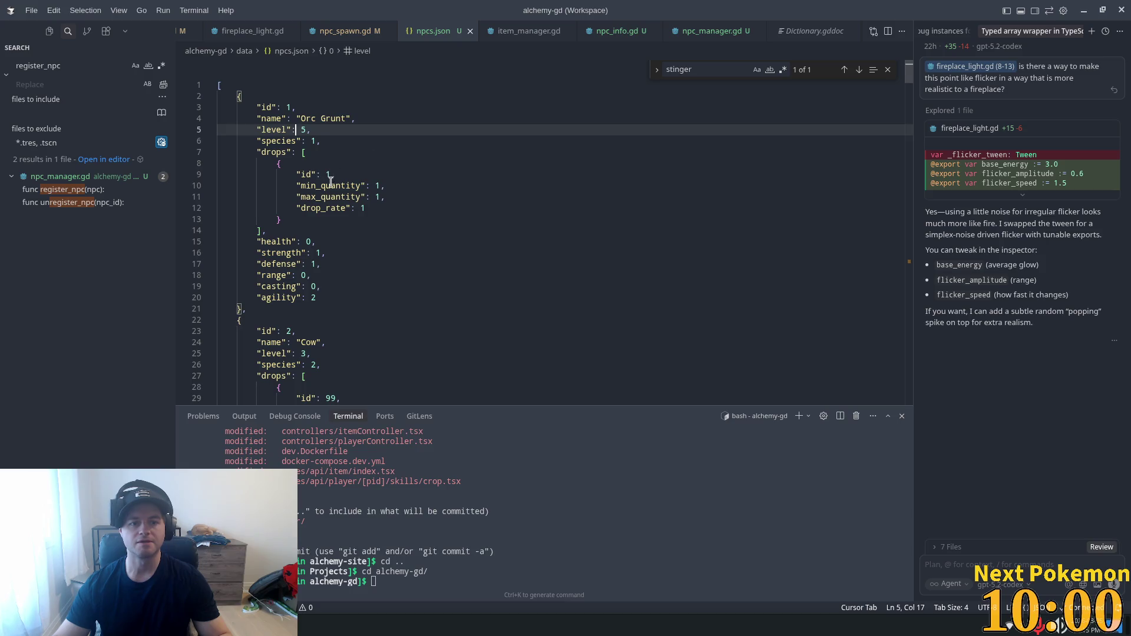
pyautogui.click(307, 242)
pyautogui.doubleClick(307, 242)
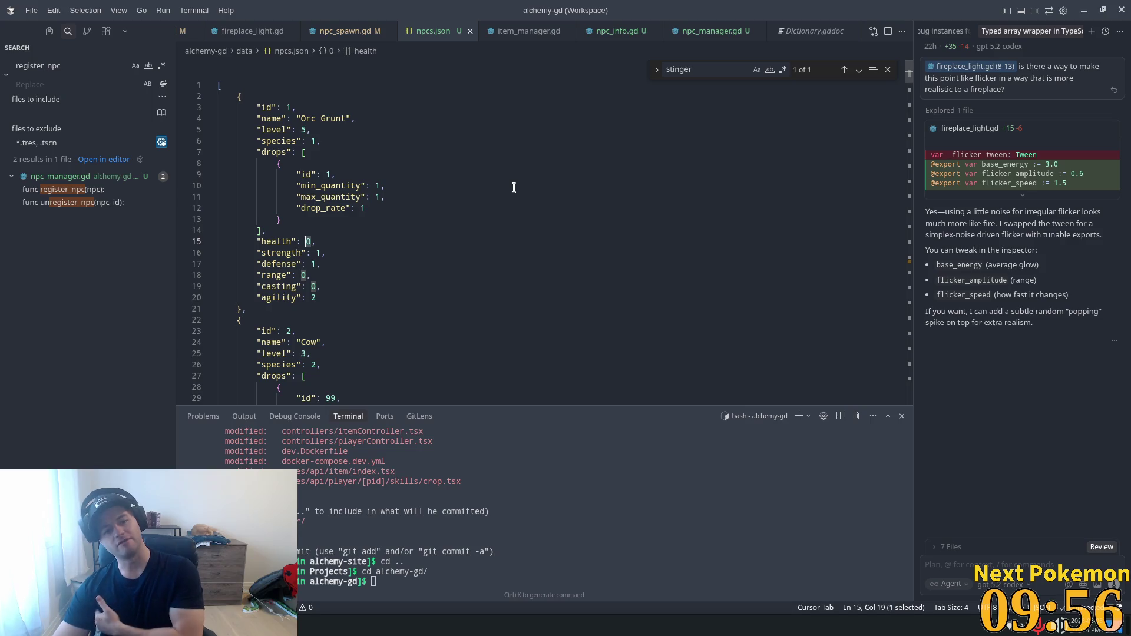
pyautogui.write('15')
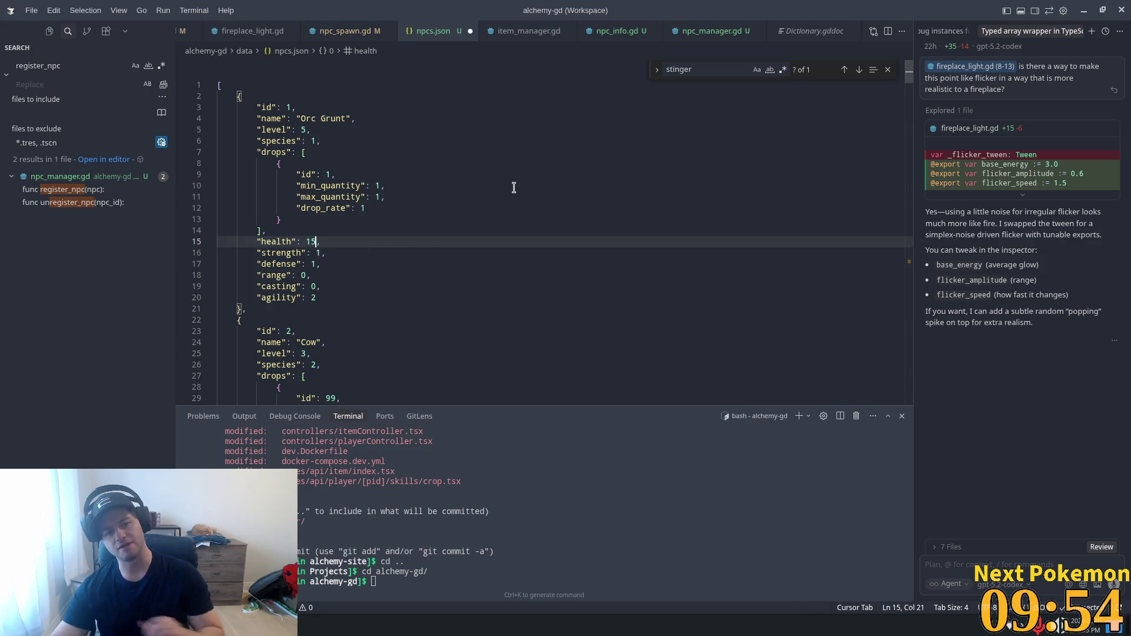
pyautogui.write('5')
pyautogui.click(487, 149)
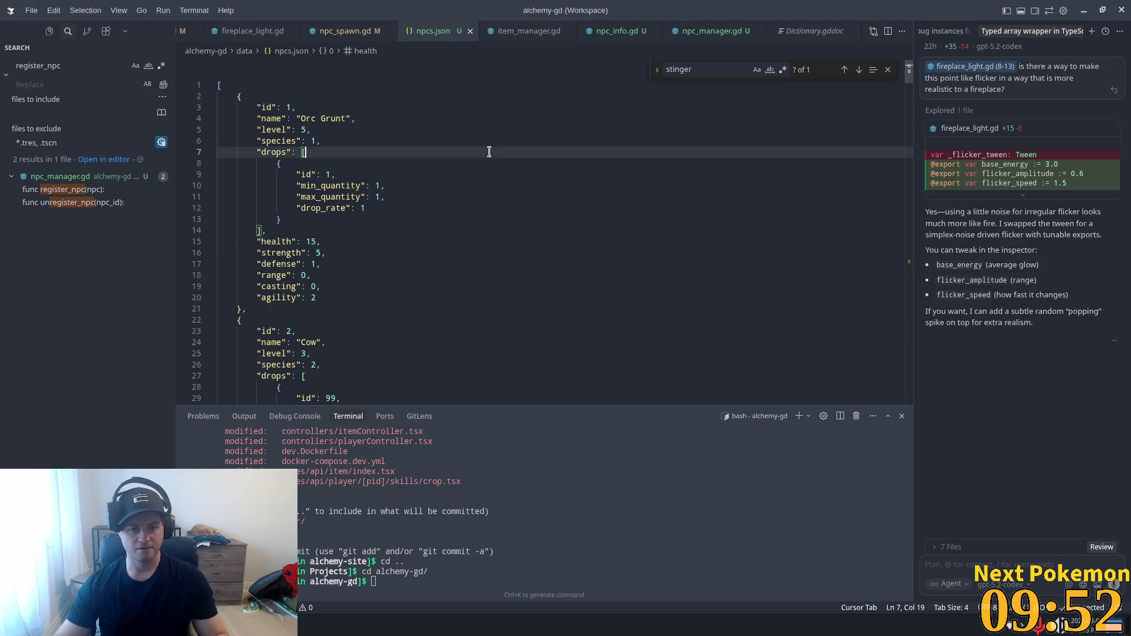
pyautogui.scroll(-5, 488, 149)
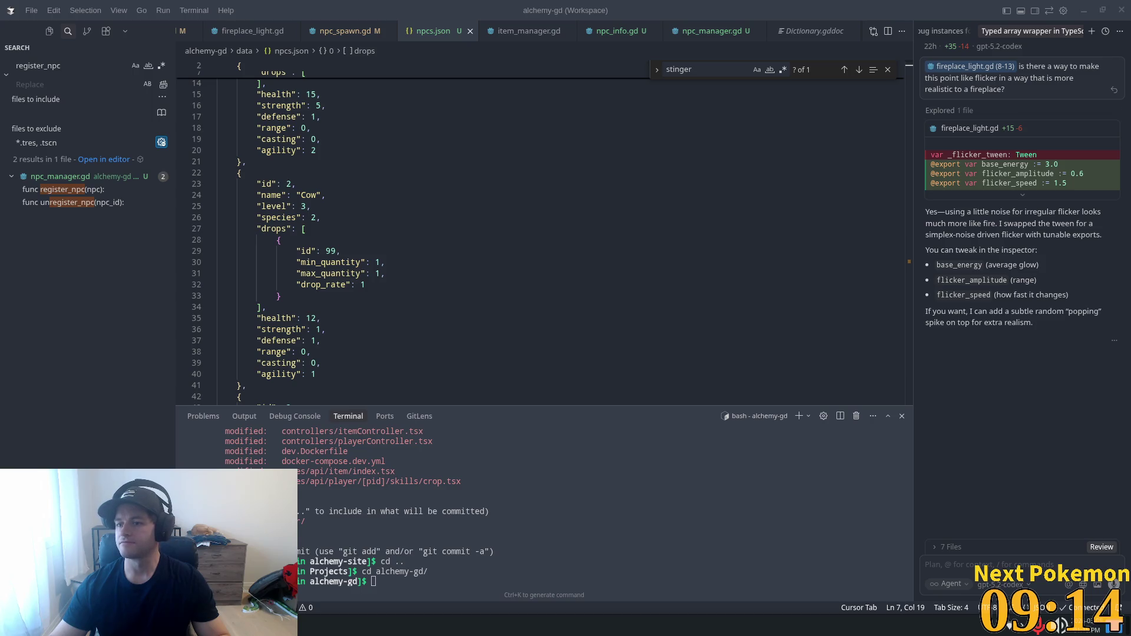
pyautogui.moveTo(1129, 92)
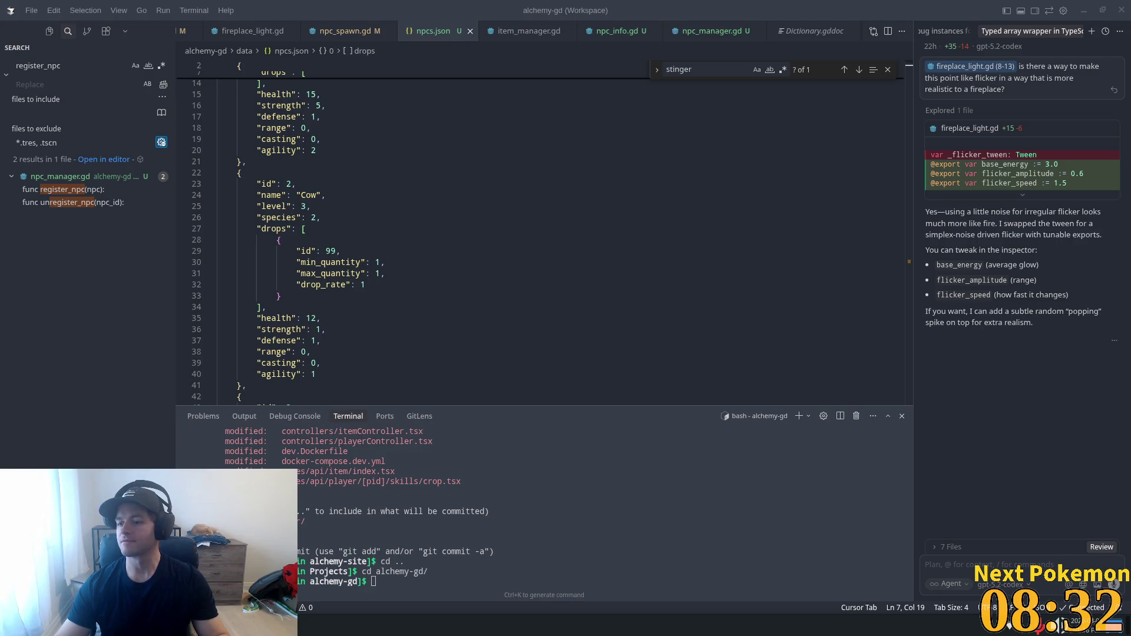
# Step: Scroll past the Cow and Chicken entries in npcs.json, then return to Godot
pyautogui.scroll(-2, 541, 239)
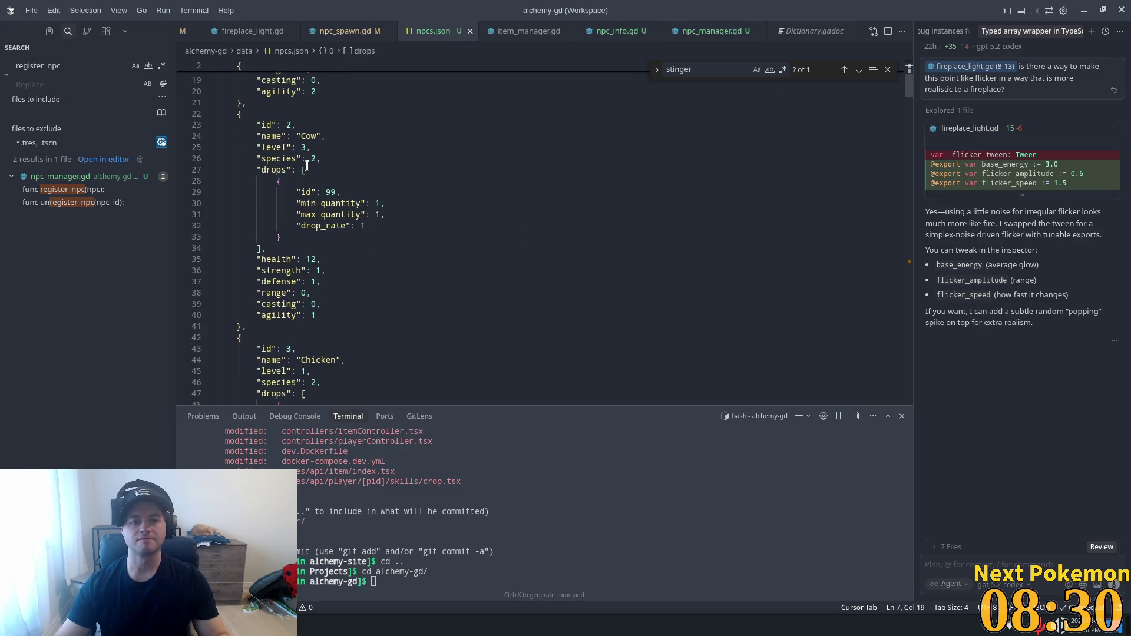
pyautogui.scroll(-8, 433, 224)
pyautogui.hotkey('alt', 'Tab')
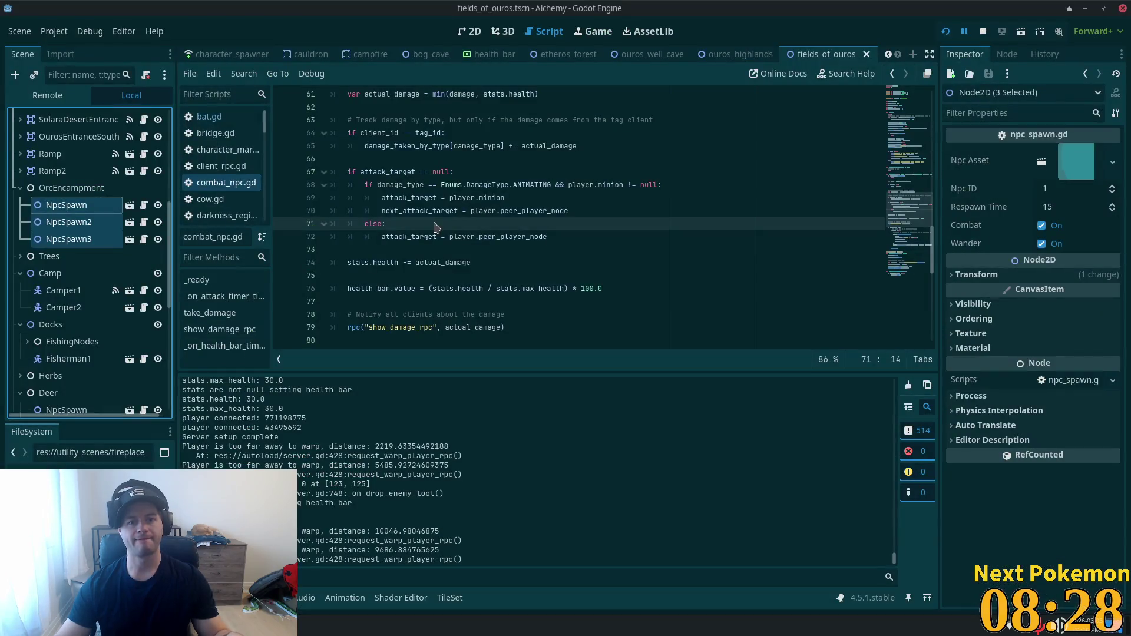
# Step: Bring the running game window forward, then go back to the Godot editor
pyautogui.hotkey('alt', 'Tab')
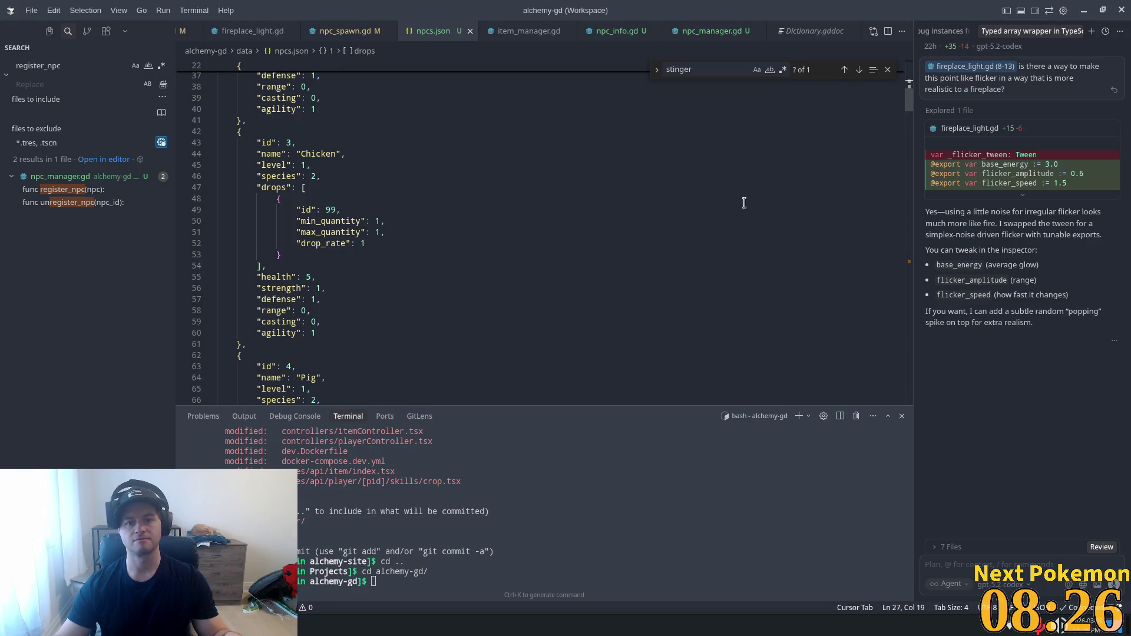
pyautogui.rightClick(277, 625)
pyautogui.click(311, 565)
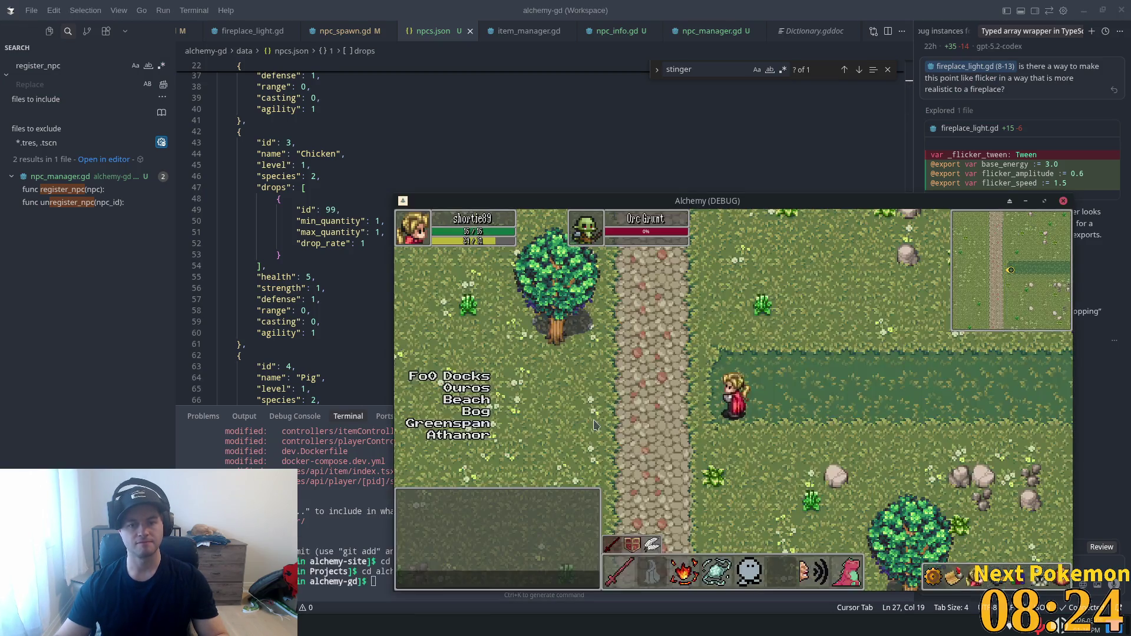
pyautogui.hotkey('alt', 'Tab')
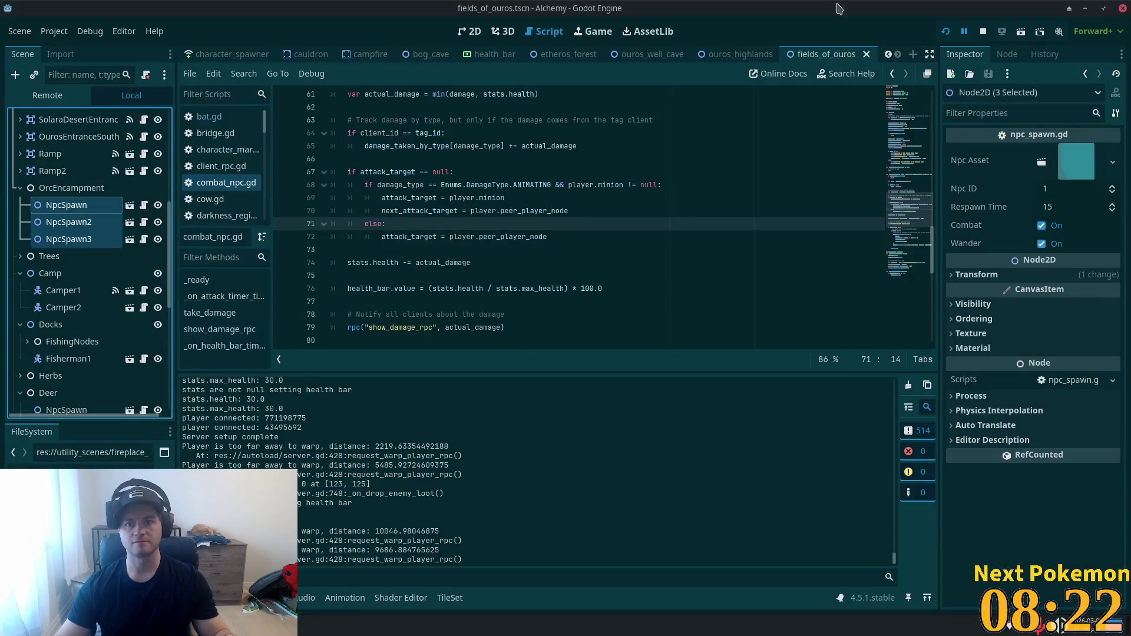
# Step: Restart the scene and place the two Alchemy (DEBUG) windows lower-right and top-left
pyautogui.click(946, 31)
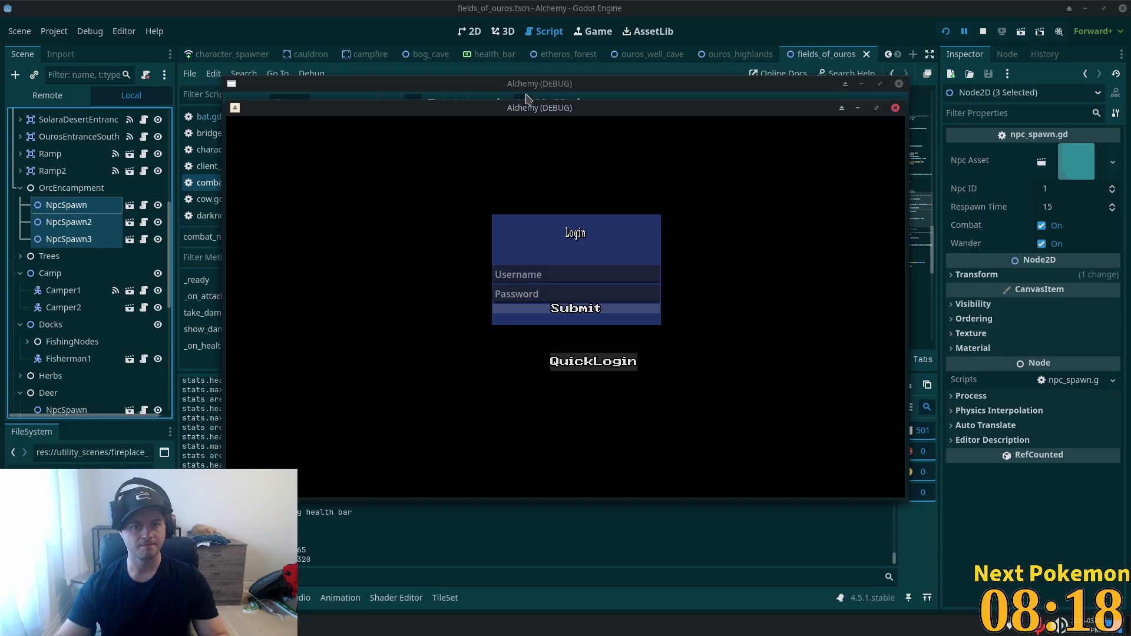
pyautogui.moveTo(528, 98); pyautogui.dragTo(723, 204)
pyautogui.moveTo(546, 112)
pyautogui.mouseDown()
pyautogui.moveTo(304, 52)
pyautogui.moveTo(317, 61)
pyautogui.mouseUp()
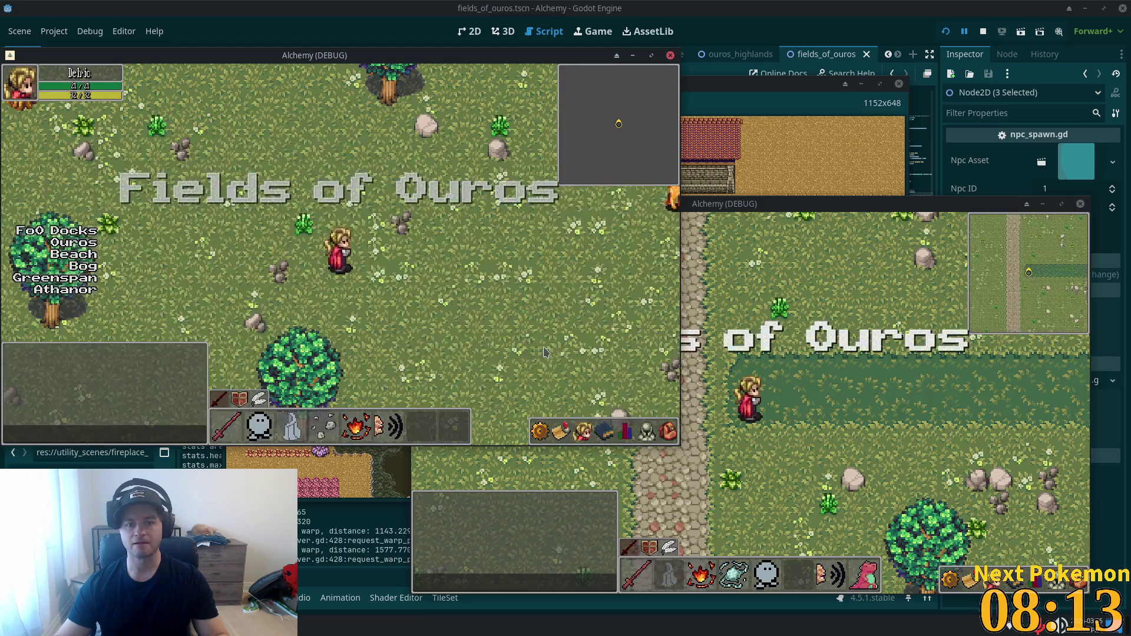
pyautogui.click(977, 411)
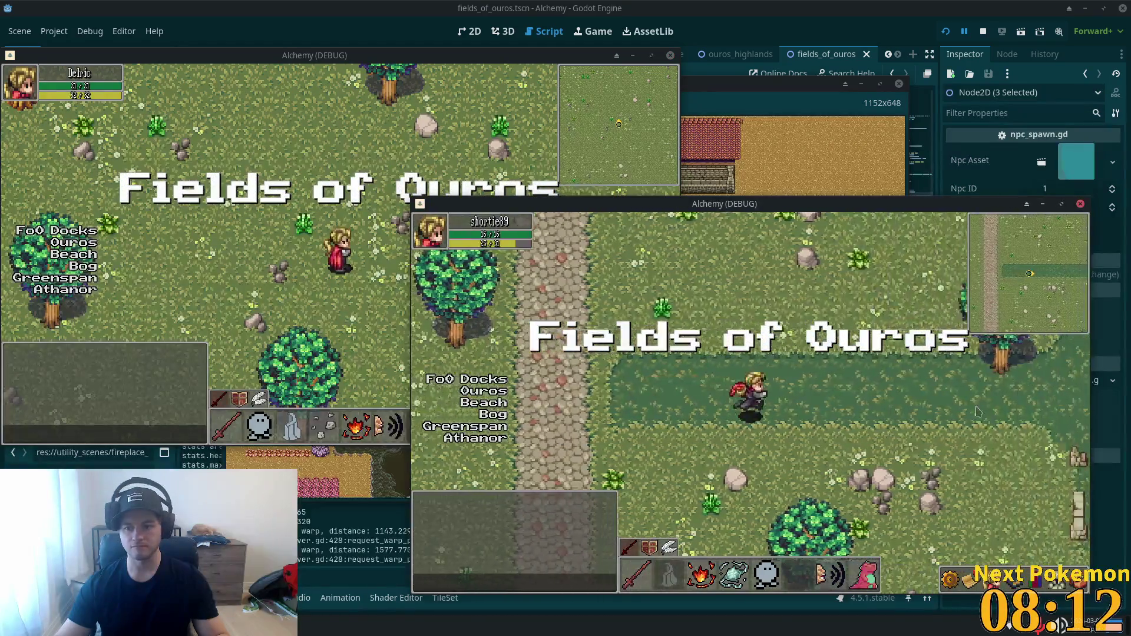
# Step: Walk the right-window character north out of Fields of Ouros into the crab and scorpion desert
pyautogui.click(808, 334)
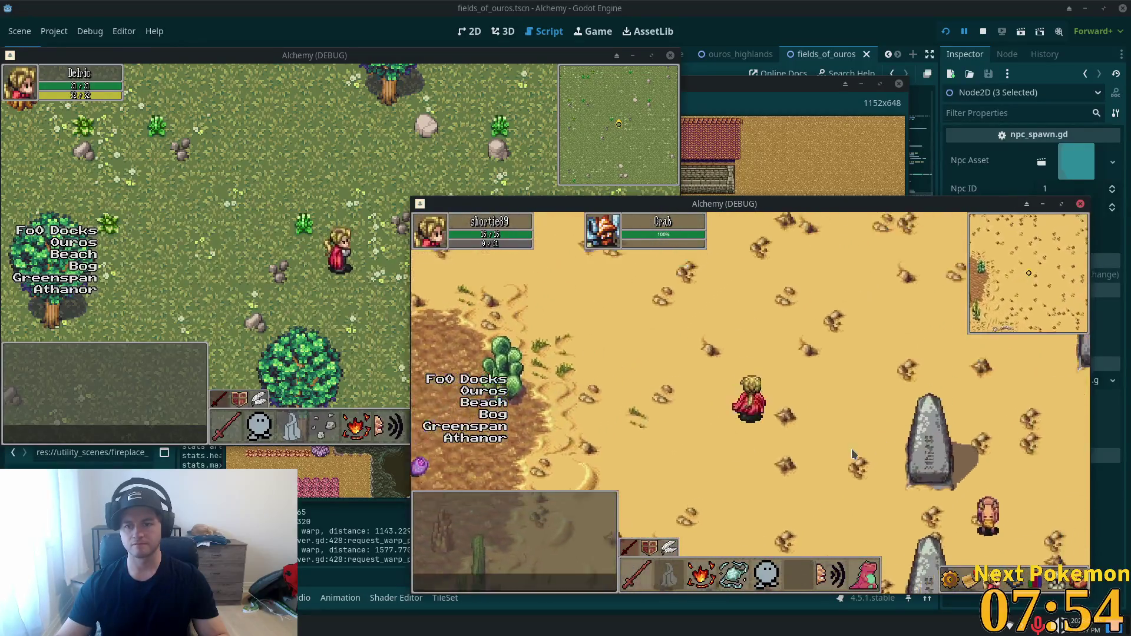
pyautogui.press('w')
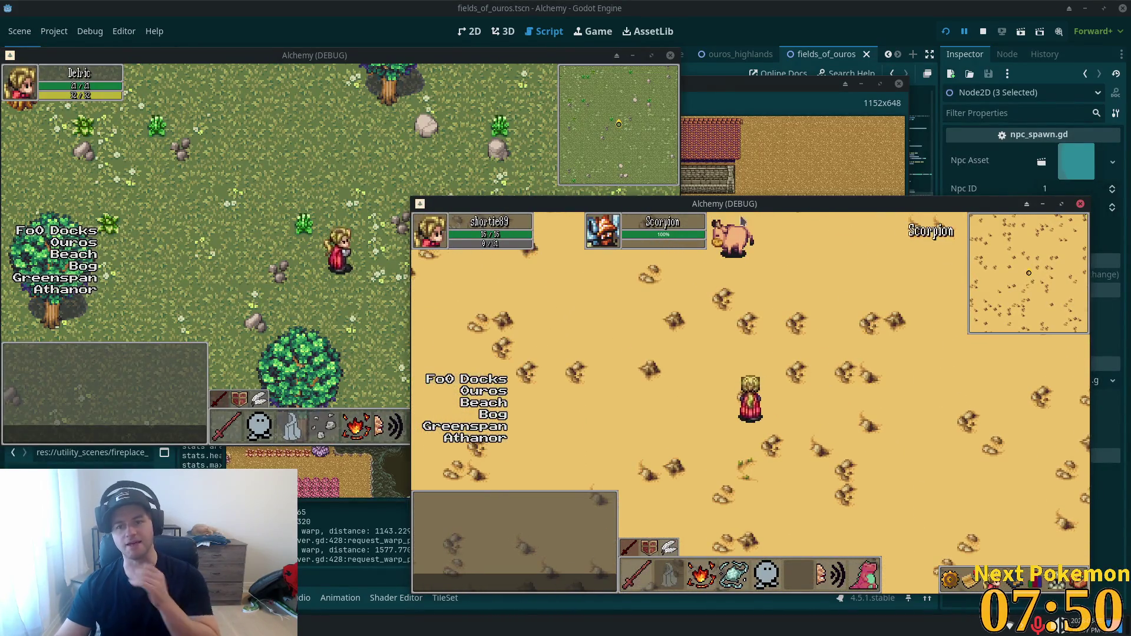
pyautogui.click(327, 201)
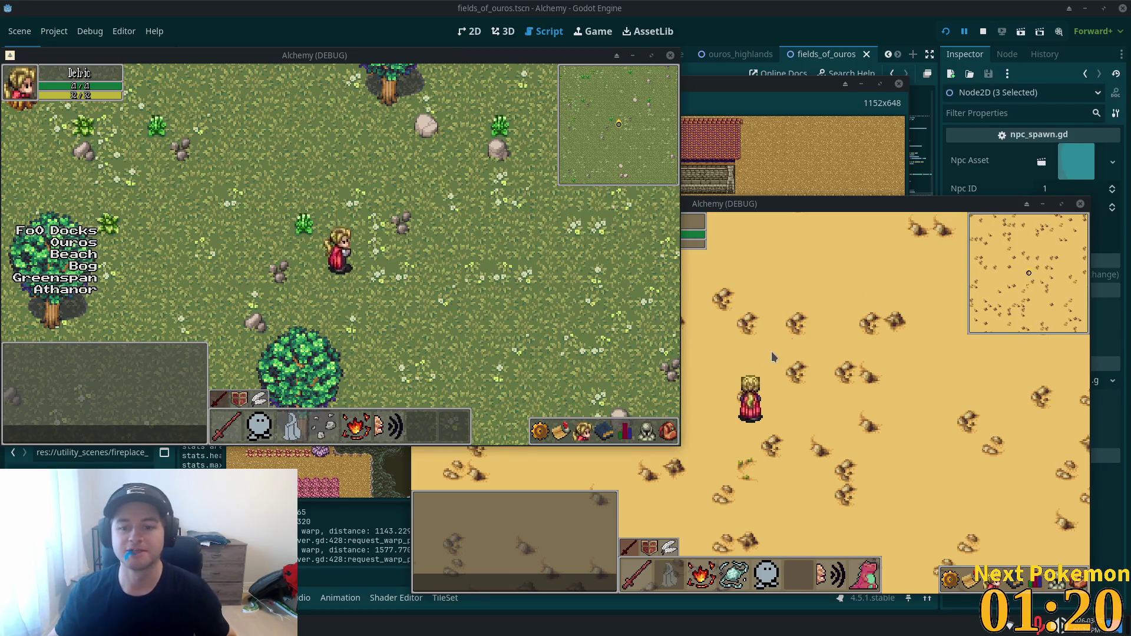
# Step: Walk the second character north through Solara Cliff Cave into the desert and target a scorpion
pyautogui.click(787, 342)
pyautogui.press('Up')
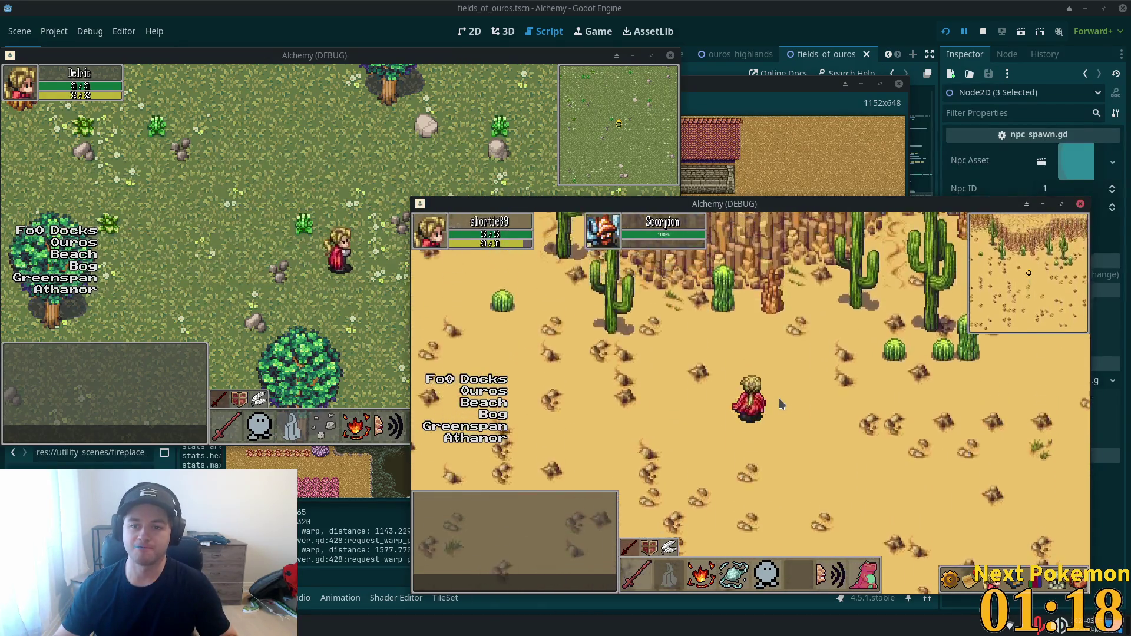
pyautogui.press('Left')
pyautogui.press('Up')
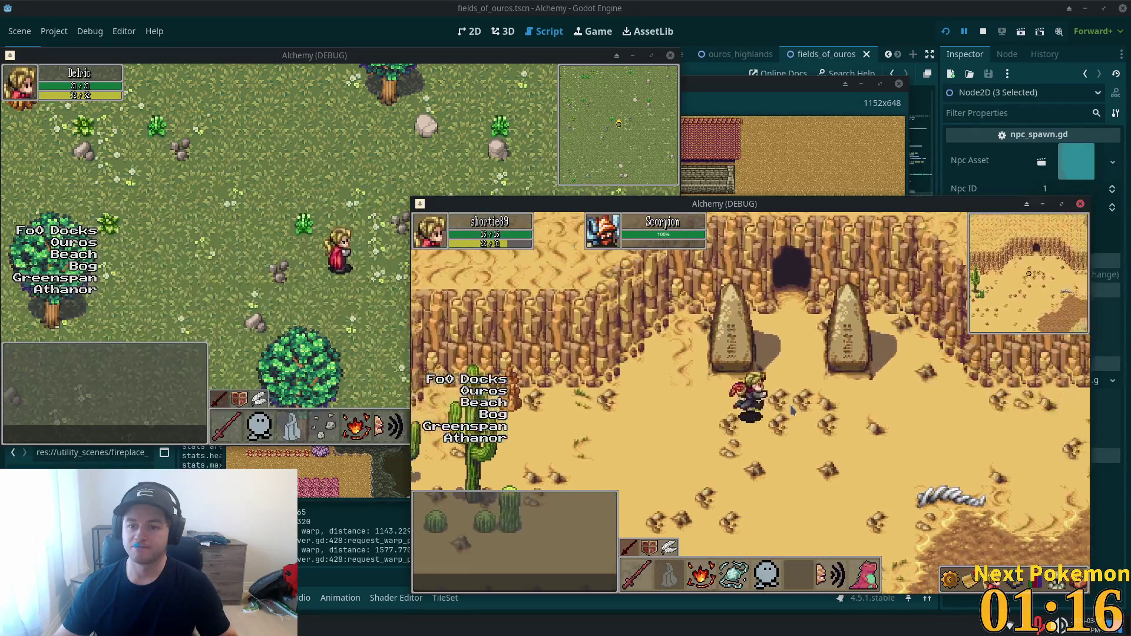
pyautogui.press('Up')
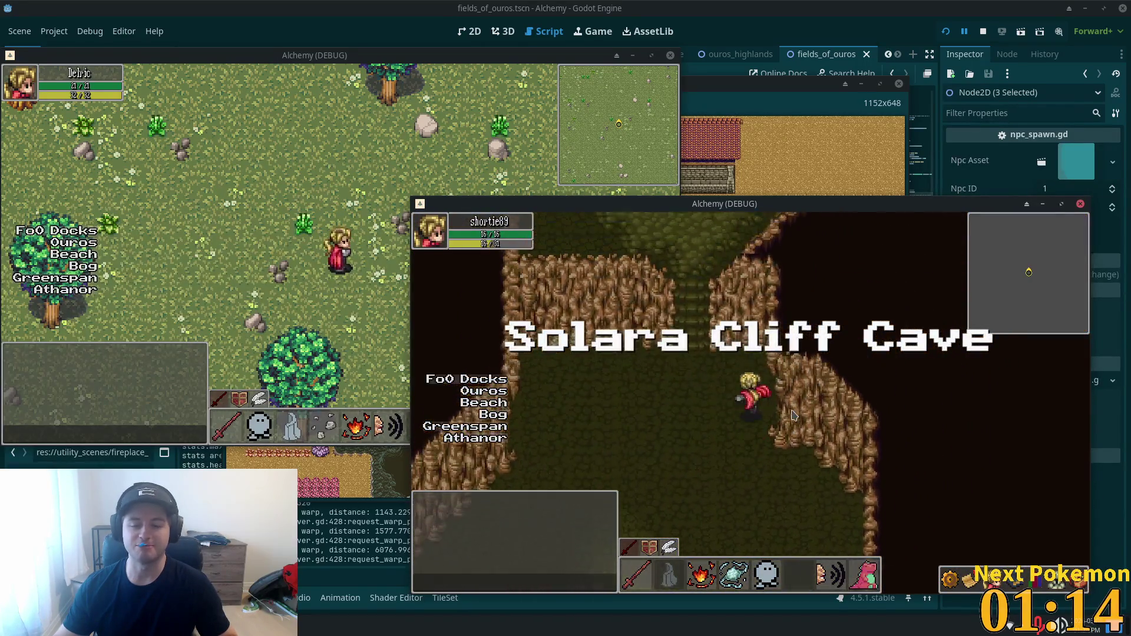
pyautogui.press('w')
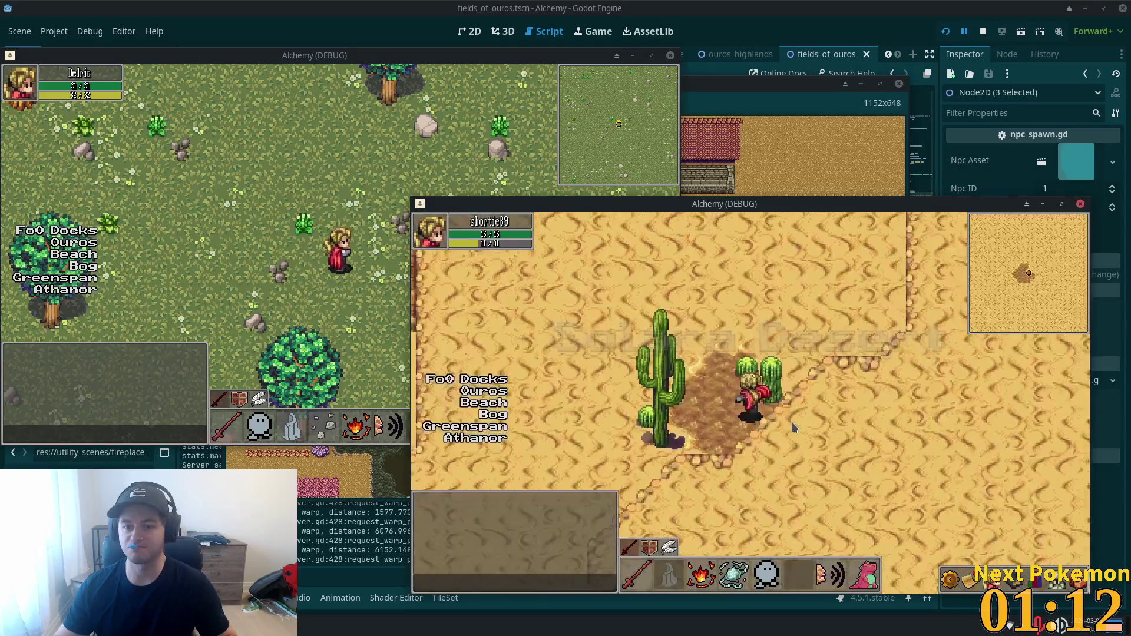
pyautogui.click(815, 386)
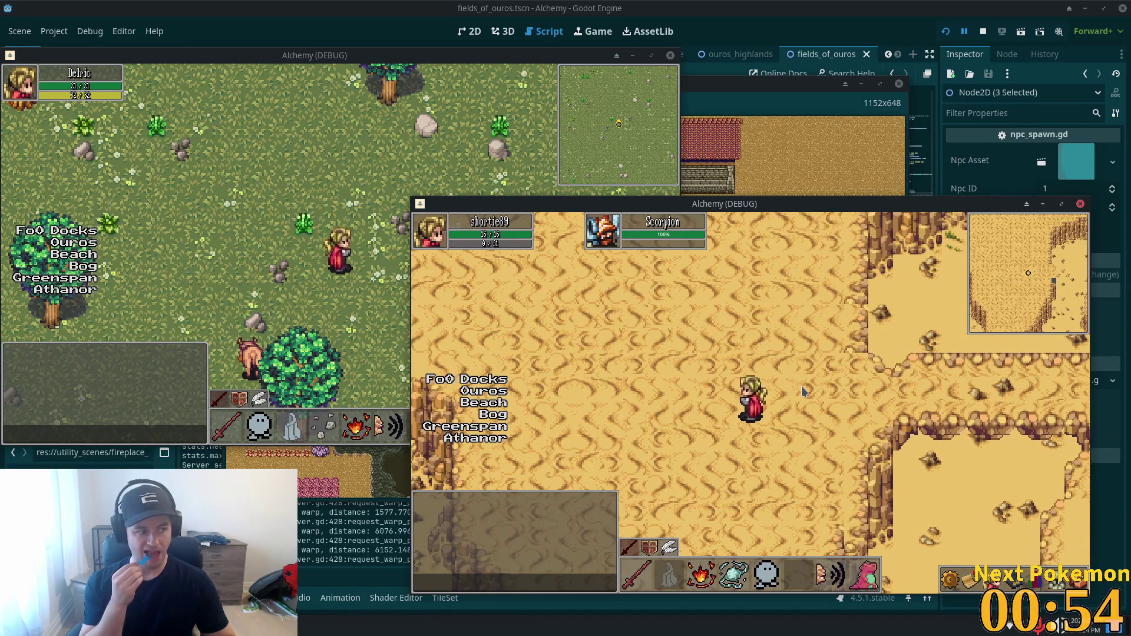
# Step: Walk west and south-west across Solara Desert to the palm-lined path into Fields of Ouros
pyautogui.press('Up')
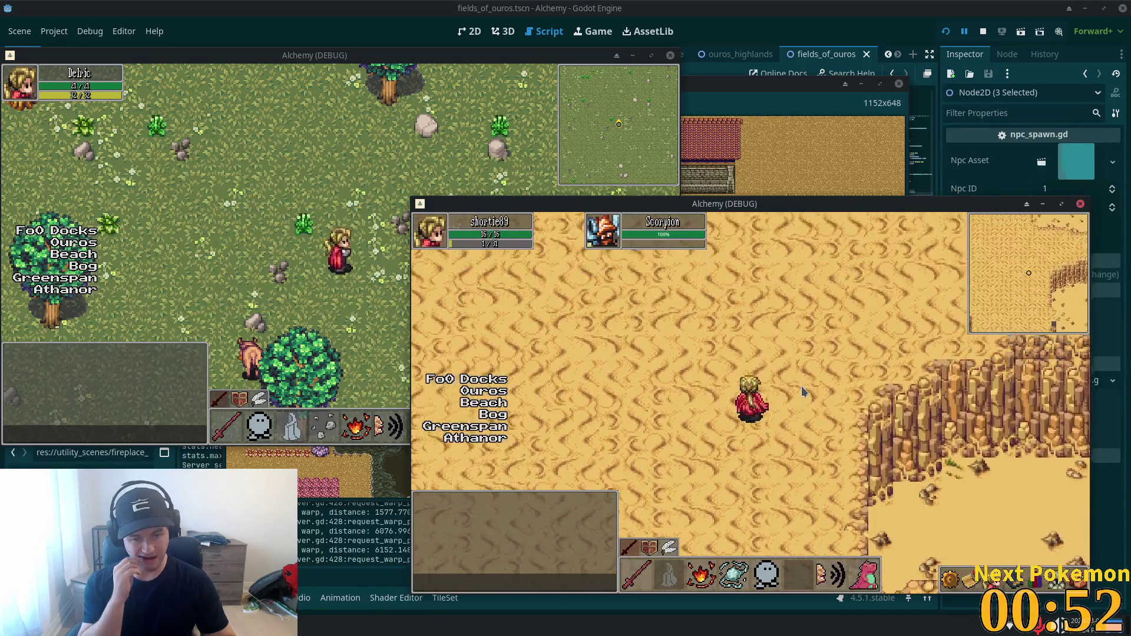
pyautogui.press('Up')
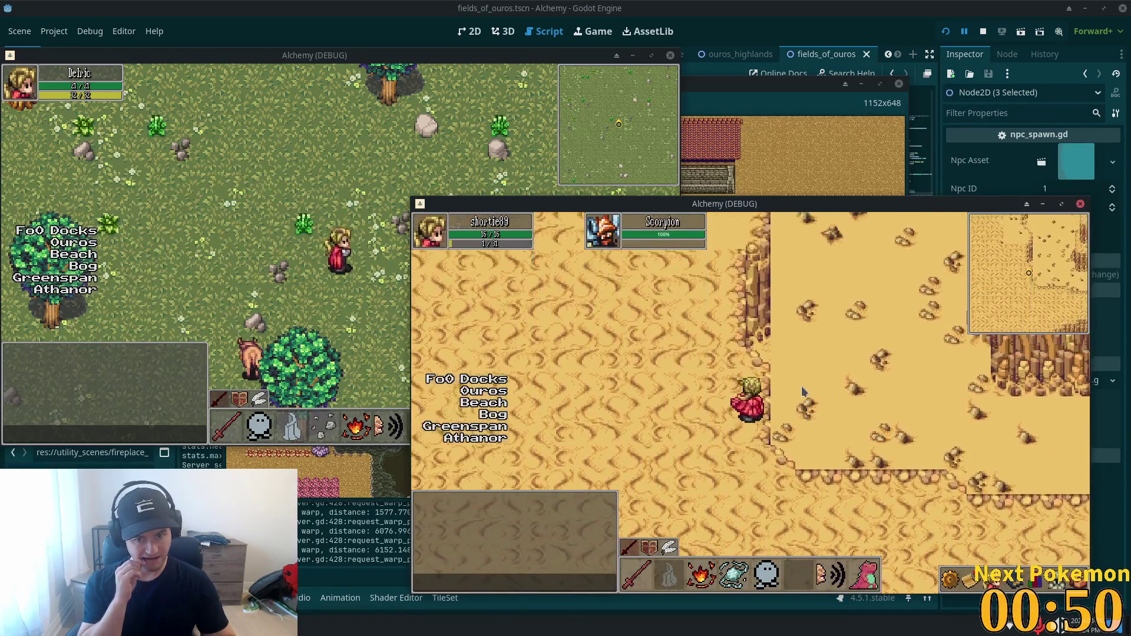
pyautogui.press('Left')
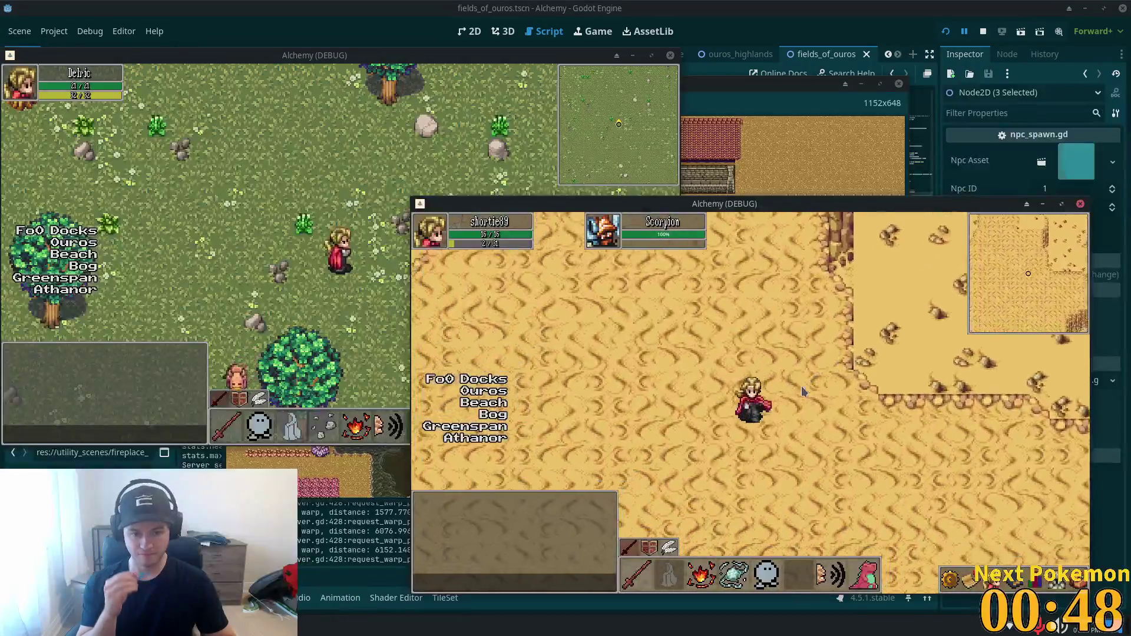
pyautogui.press('Down')
pyautogui.press('Left')
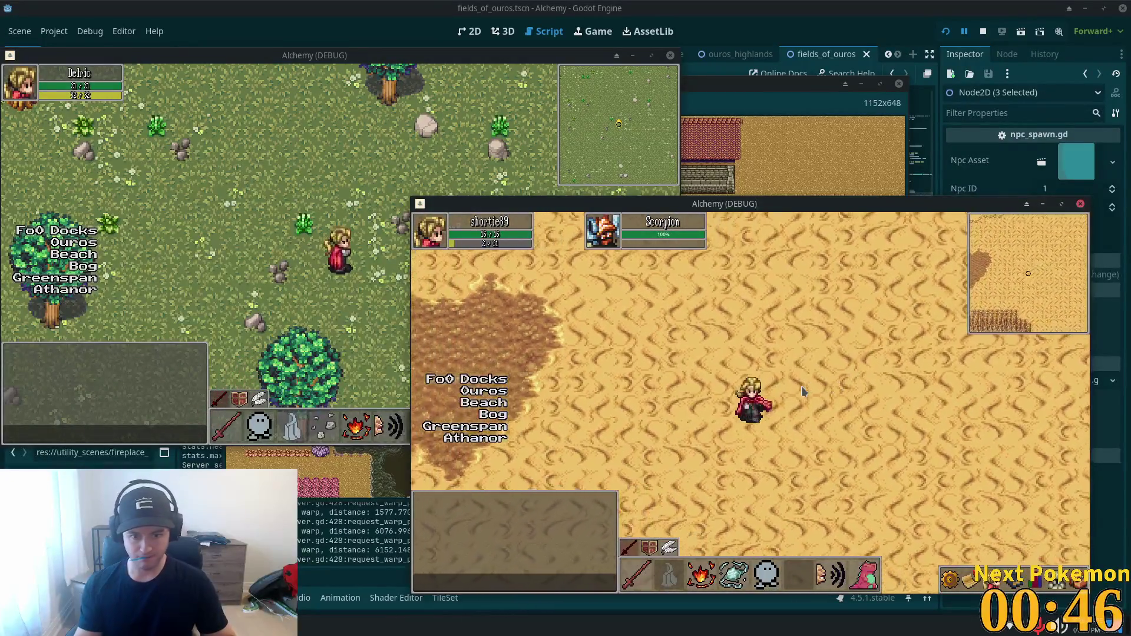
pyautogui.press('Left')
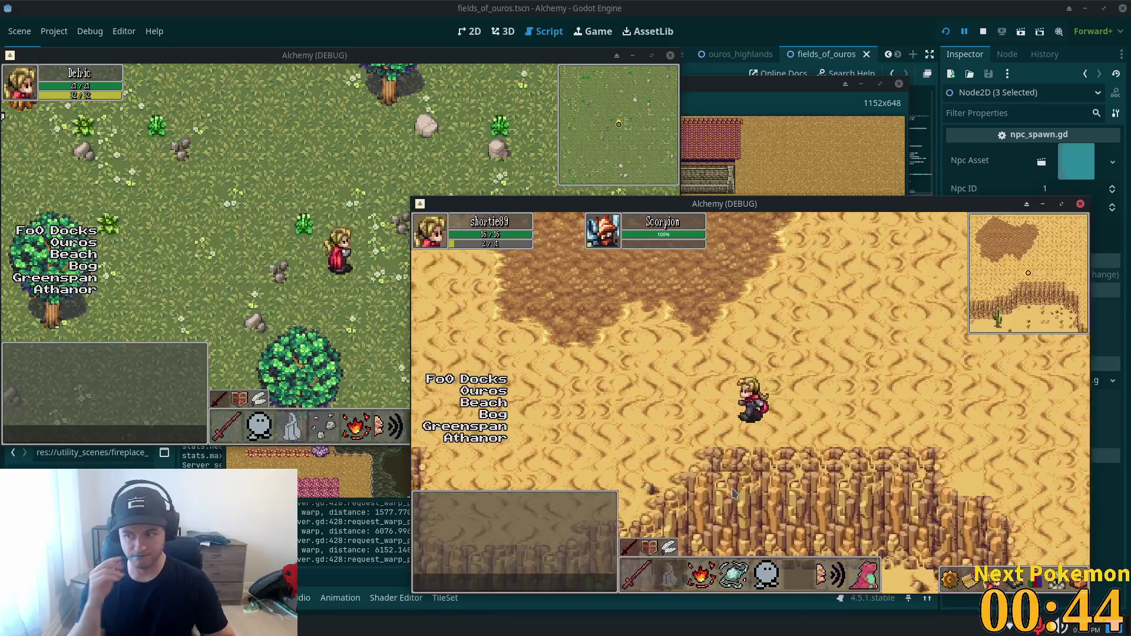
pyautogui.press('Left')
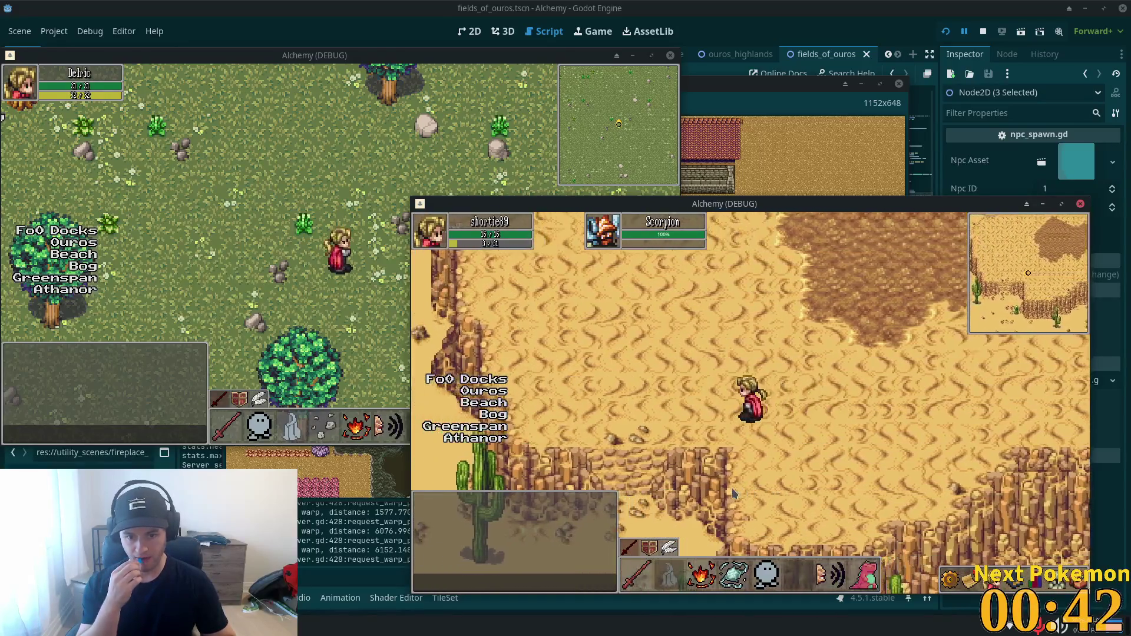
pyautogui.press('Down')
pyautogui.press('Left')
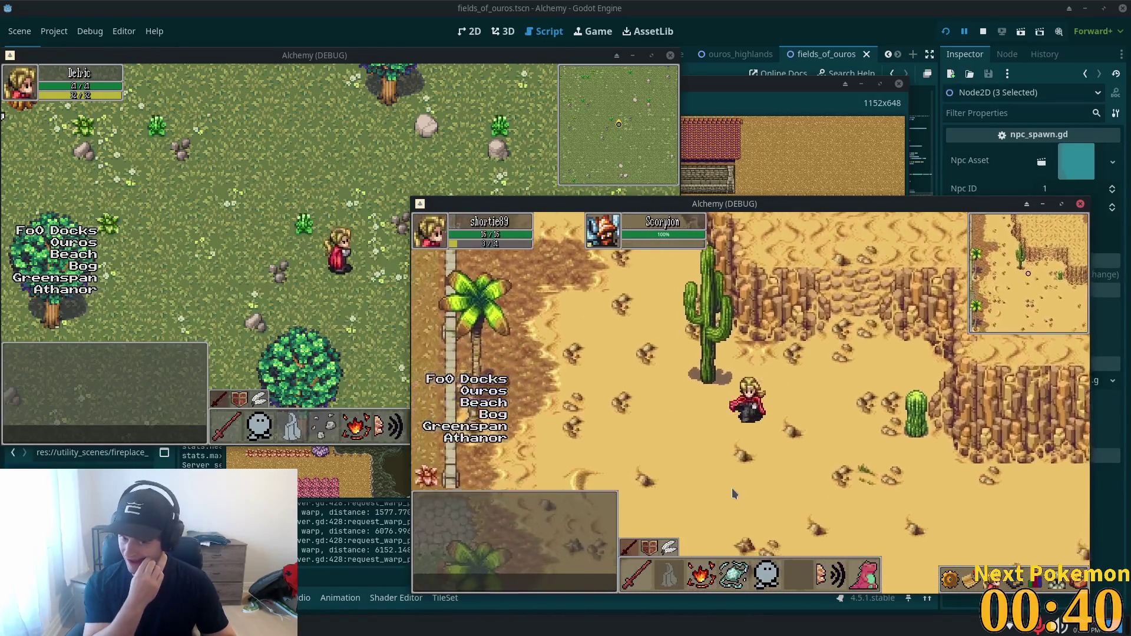
pyautogui.press('Down')
pyautogui.press('Left')
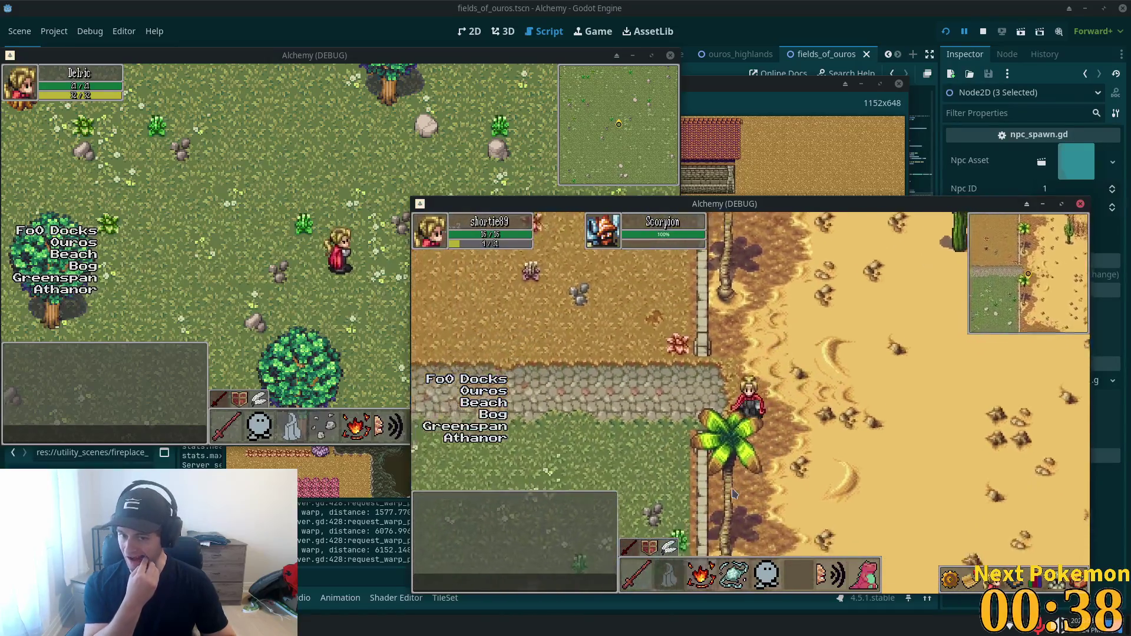
pyautogui.press('Up')
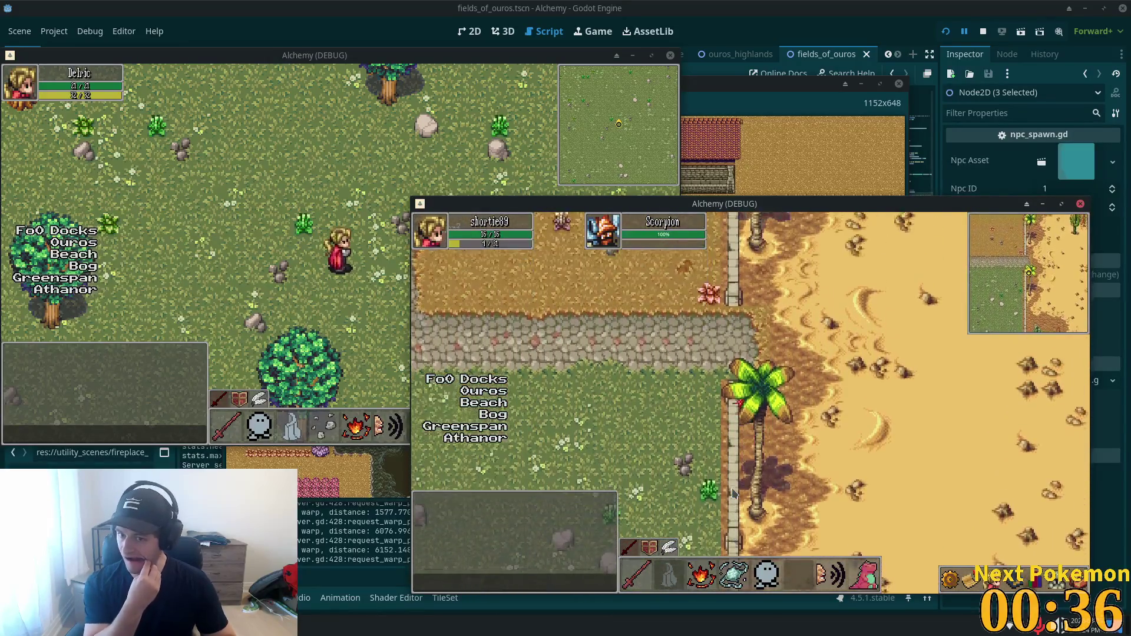
pyautogui.press('Down')
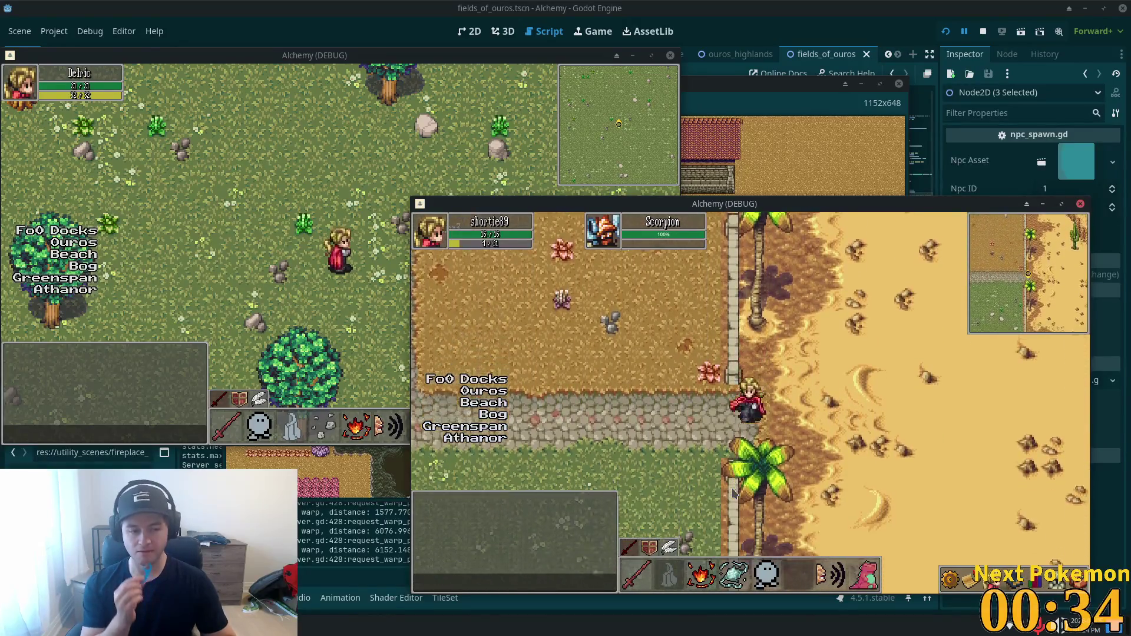
pyautogui.press('Left')
pyautogui.press('Left')
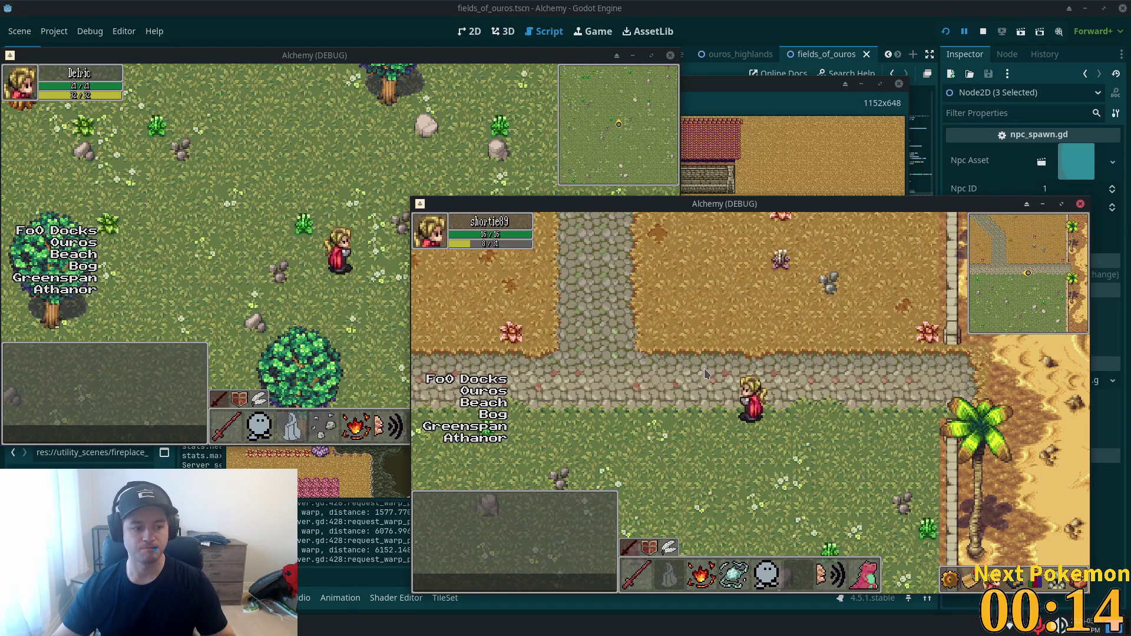
# Step: Walk into the open field, target the Deer and Boar, then stop the game
pyautogui.press('Left')
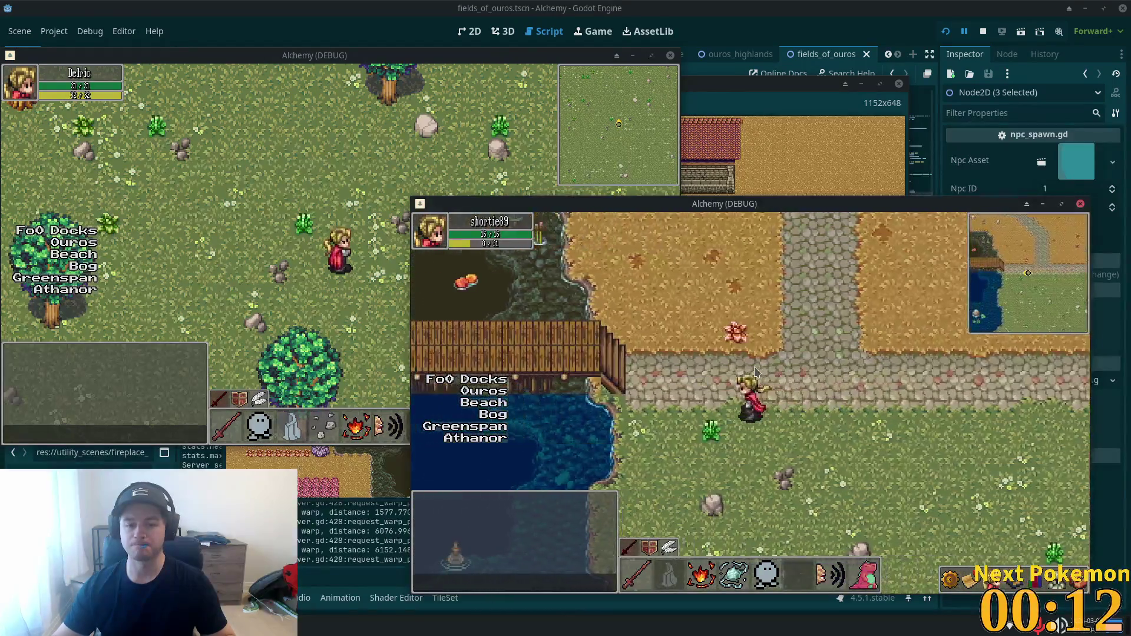
pyautogui.press('Up')
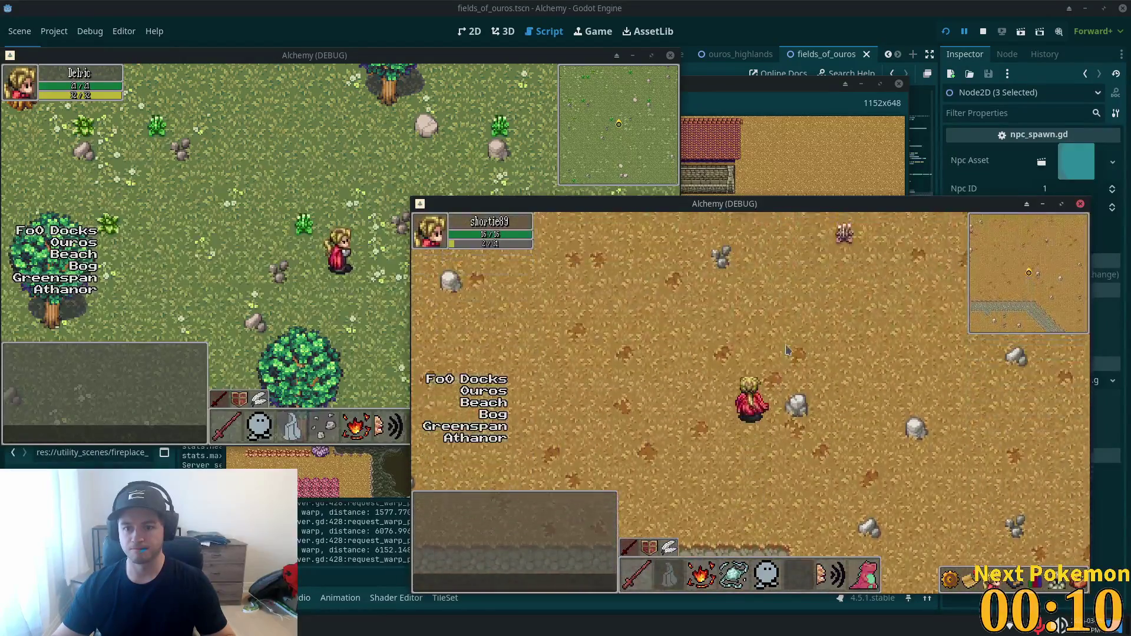
pyautogui.press('Up')
pyautogui.press('Tab')
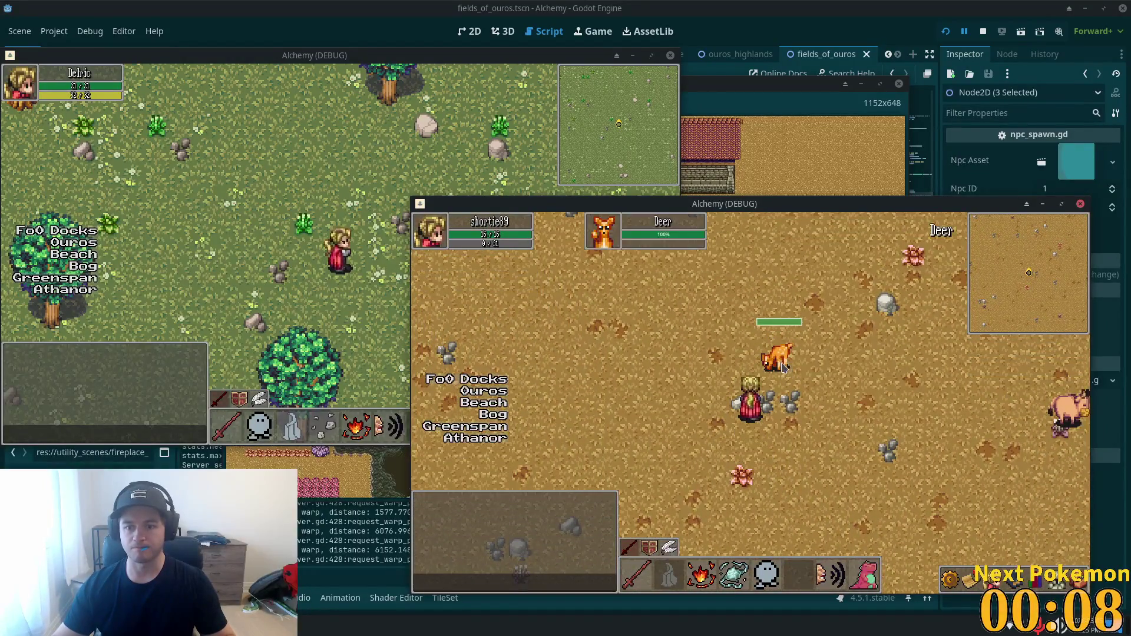
pyautogui.press('Right')
pyautogui.press('Tab')
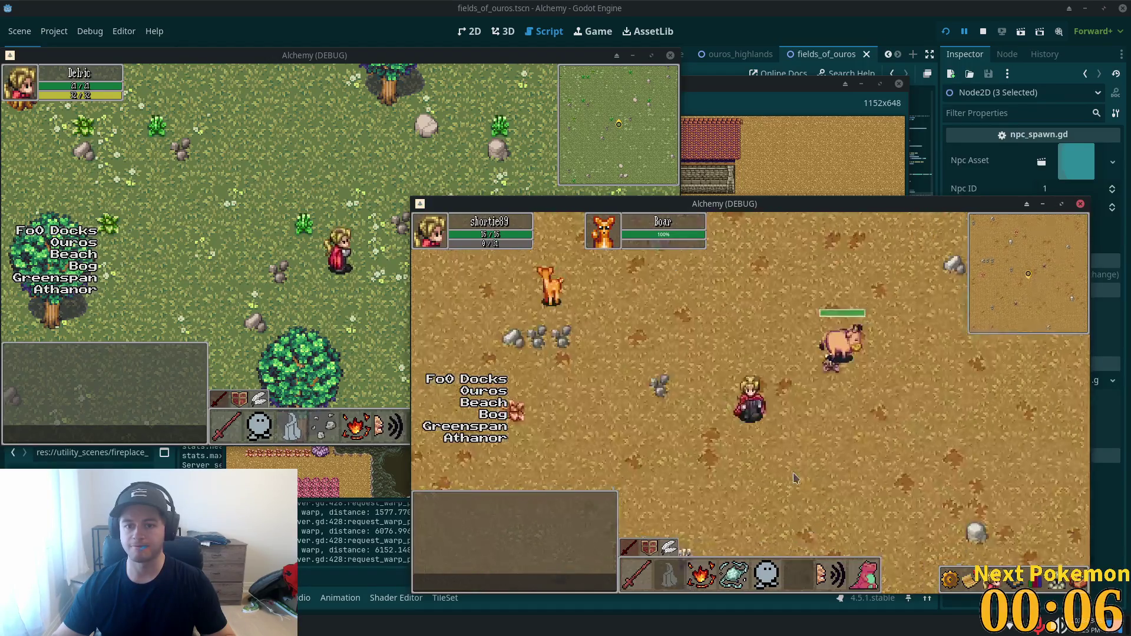
pyautogui.press('Down')
pyautogui.hotkey('alt', 'Tab')
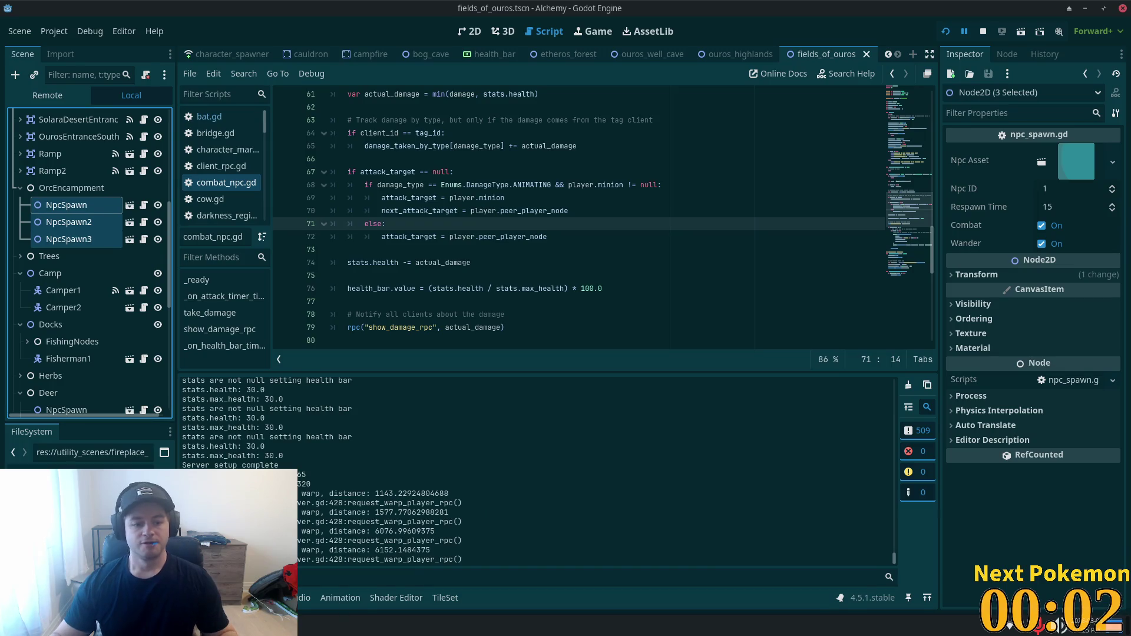
# Step: Change the Cursor terminal directory to ../alchemy-site/ using Tab completion
pyautogui.hotkey('alt', 'Tab')
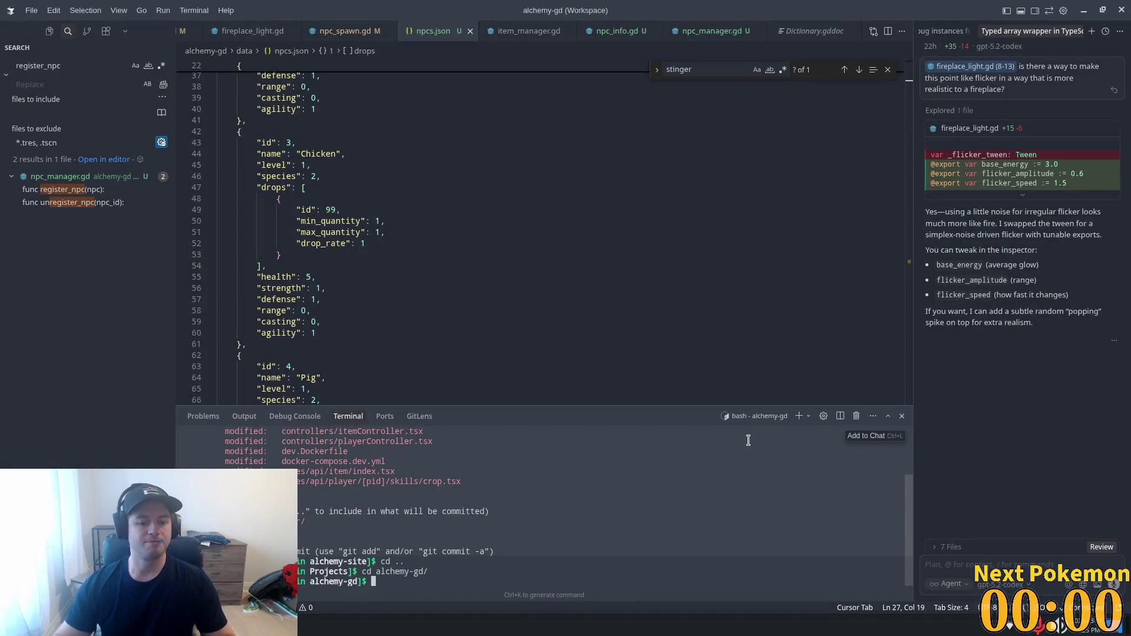
pyautogui.press('Tab')
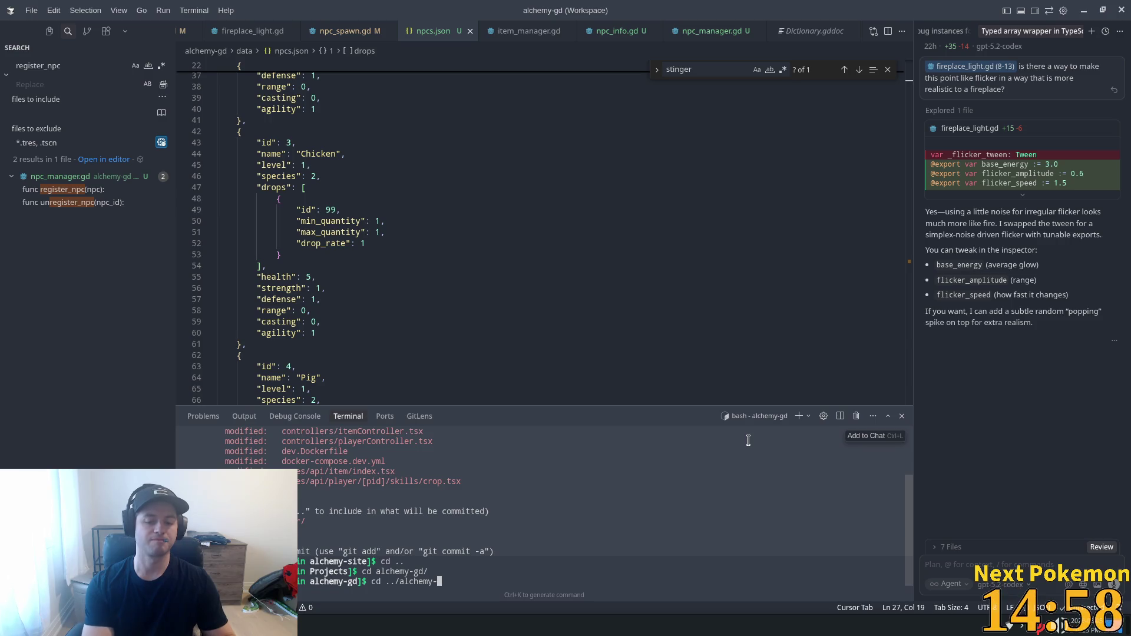
pyautogui.press('BackSpace')
pyautogui.press('Tab')
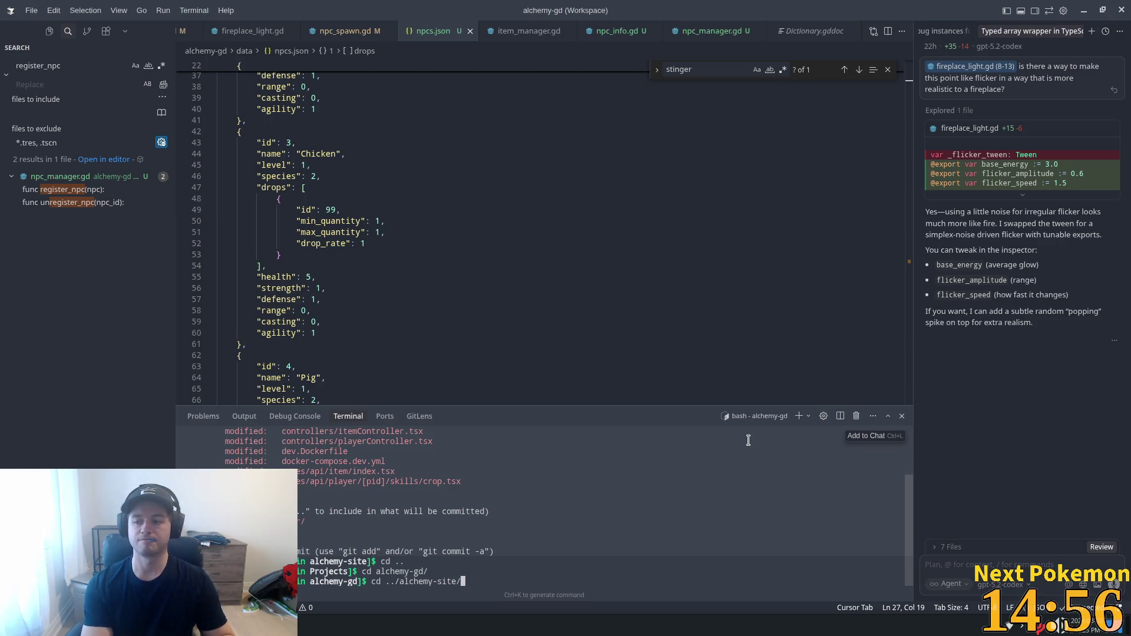
pyautogui.press('Return')
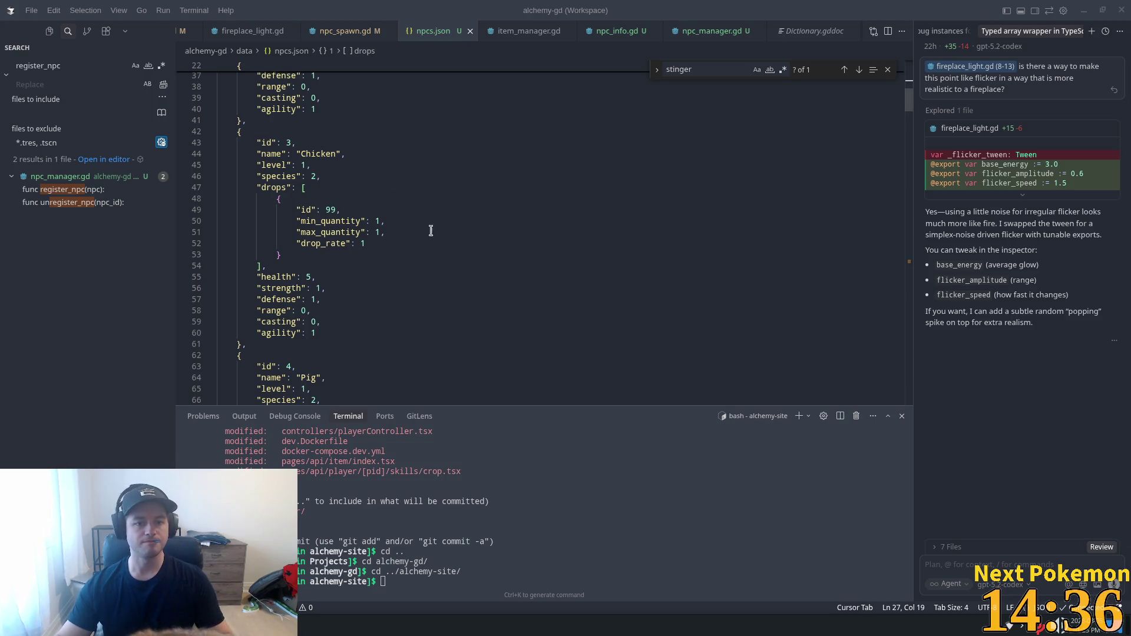
# Step: Show the Explorer file tree with the alchemy-gd project's folders and scripts
pyautogui.click(465, 210)
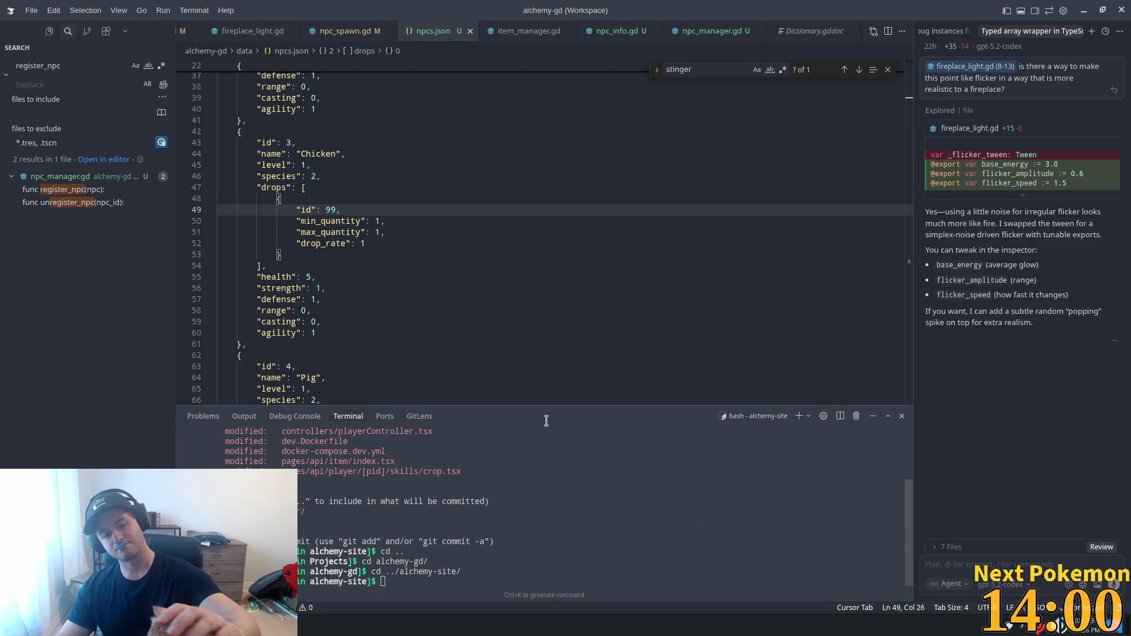
pyautogui.click(49, 30)
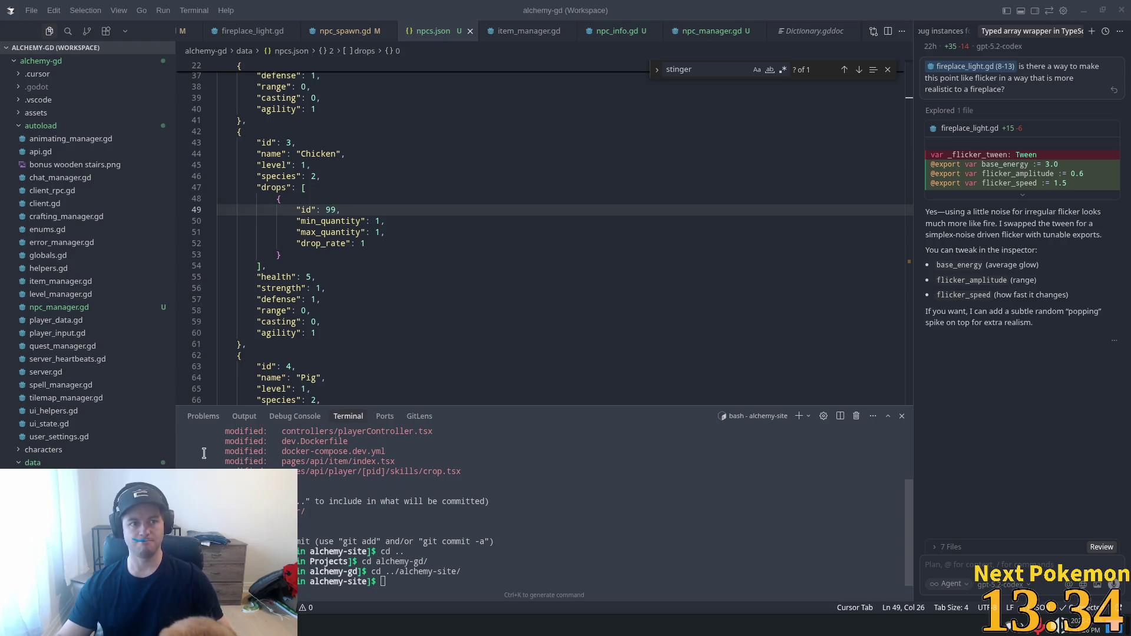
pyautogui.scroll(-6, 58, 295)
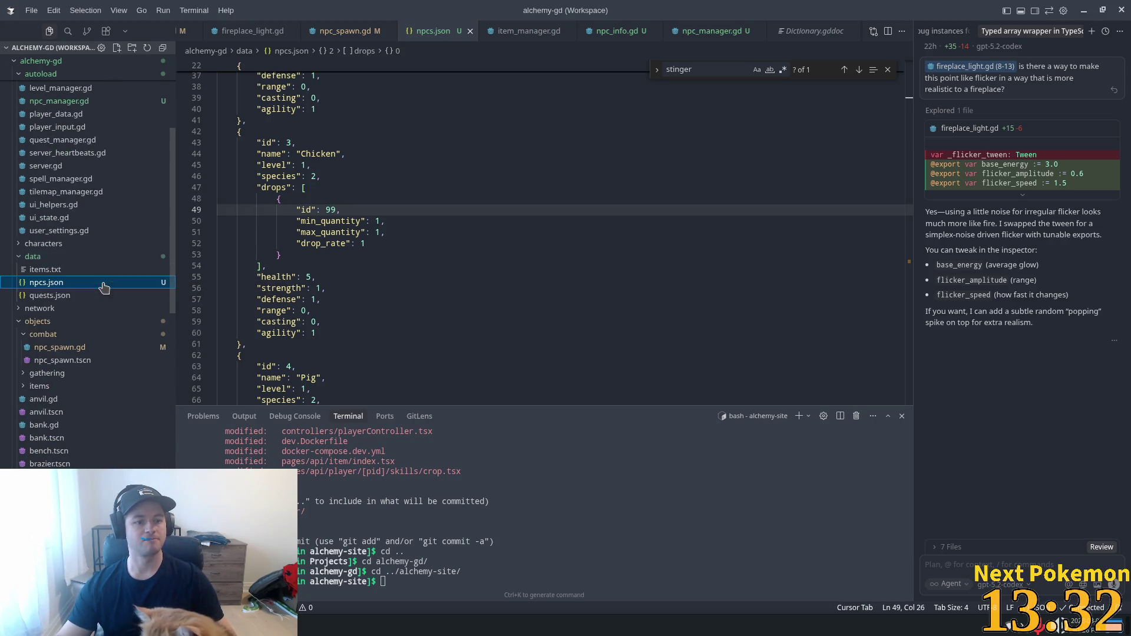
pyautogui.click(35, 257)
pyautogui.click(18, 194)
pyautogui.click(34, 246)
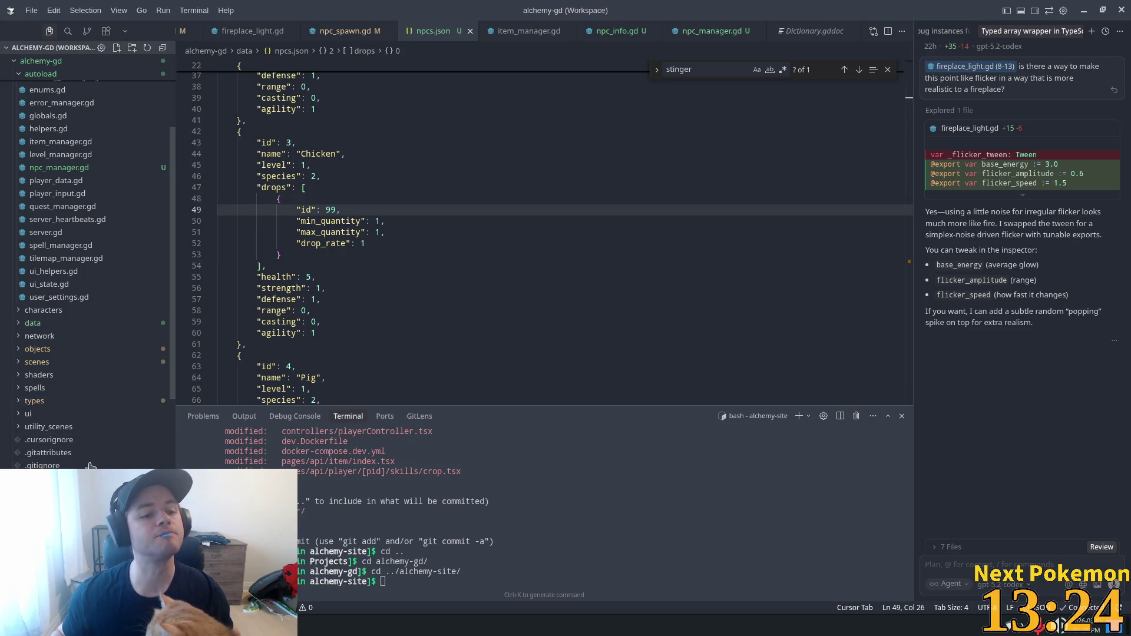
pyautogui.scroll(-2, 76, 459)
pyautogui.scroll(-3, 75, 458)
pyautogui.click(82, 414)
pyautogui.scroll(-6, 82, 383)
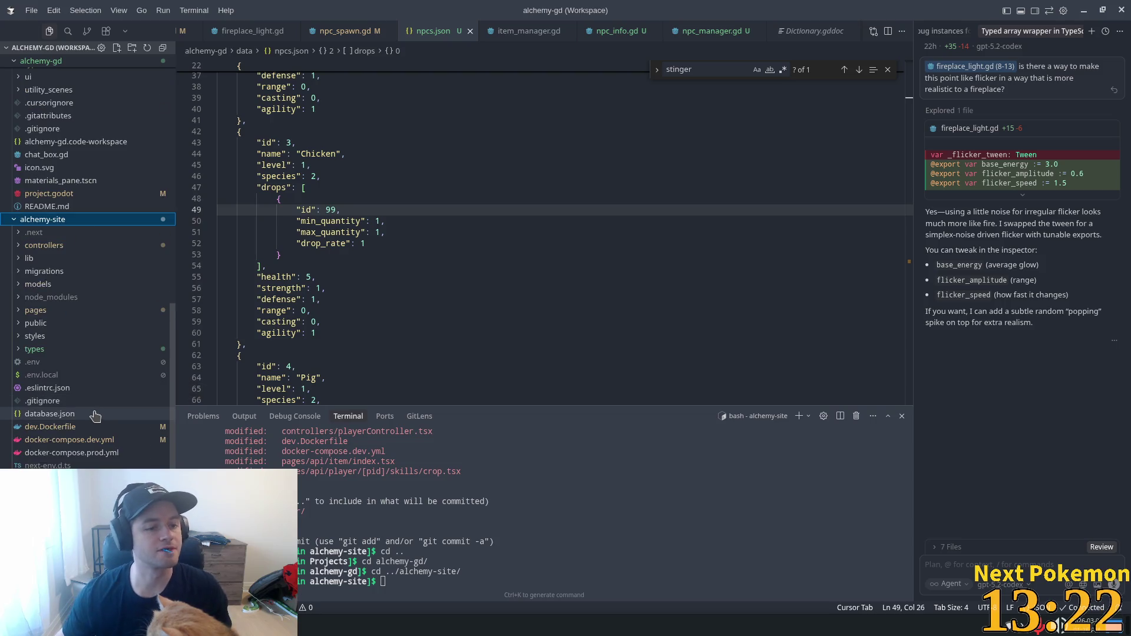
pyautogui.click(45, 273)
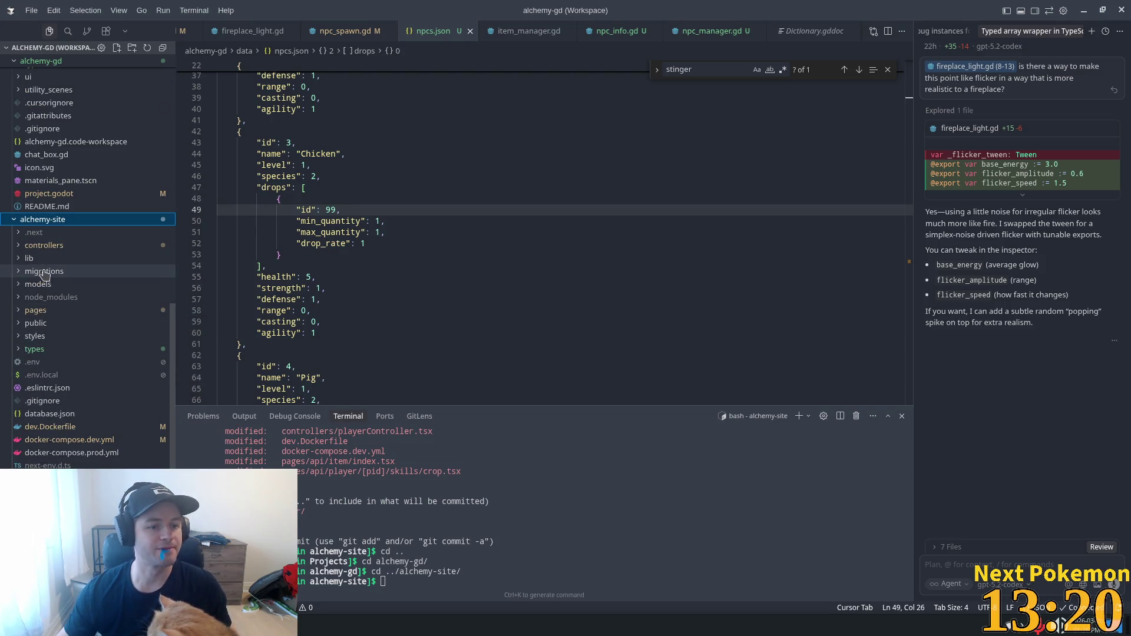
pyautogui.click(75, 298)
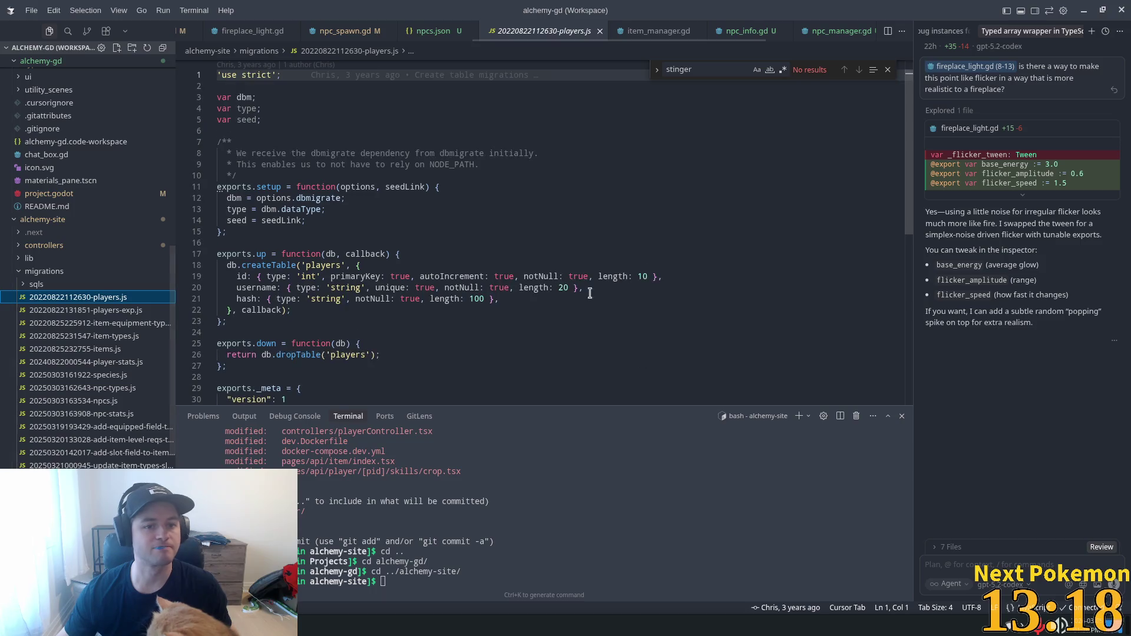
# Step: Start the agent request with 'need to make a new migration to'
pyautogui.click(582, 276)
pyautogui.click(540, 236)
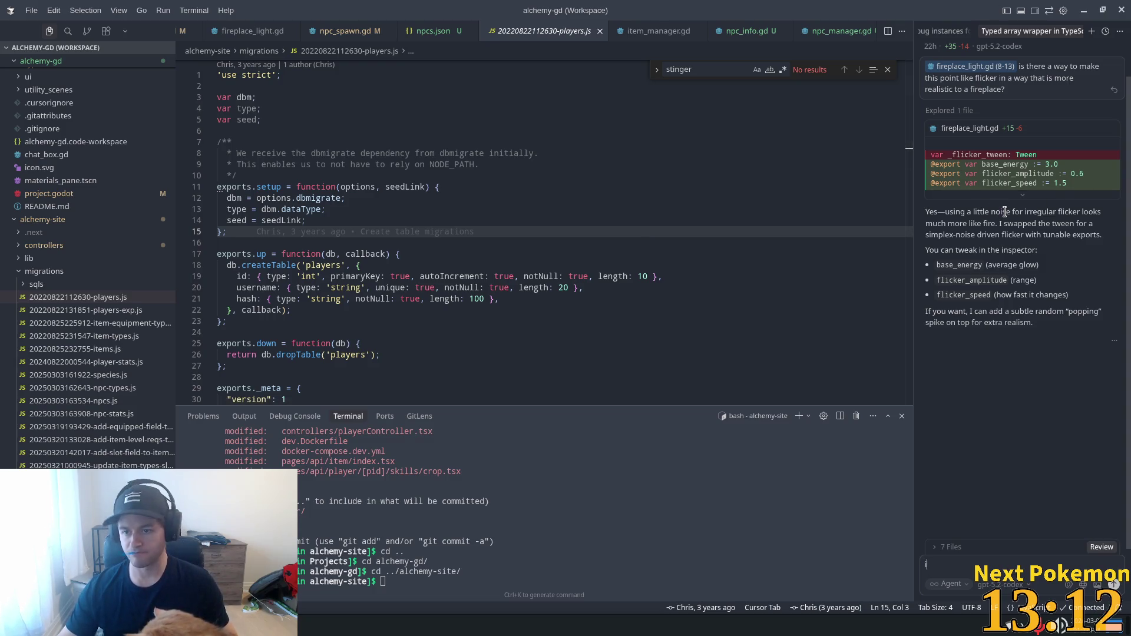
pyautogui.write('need to make')
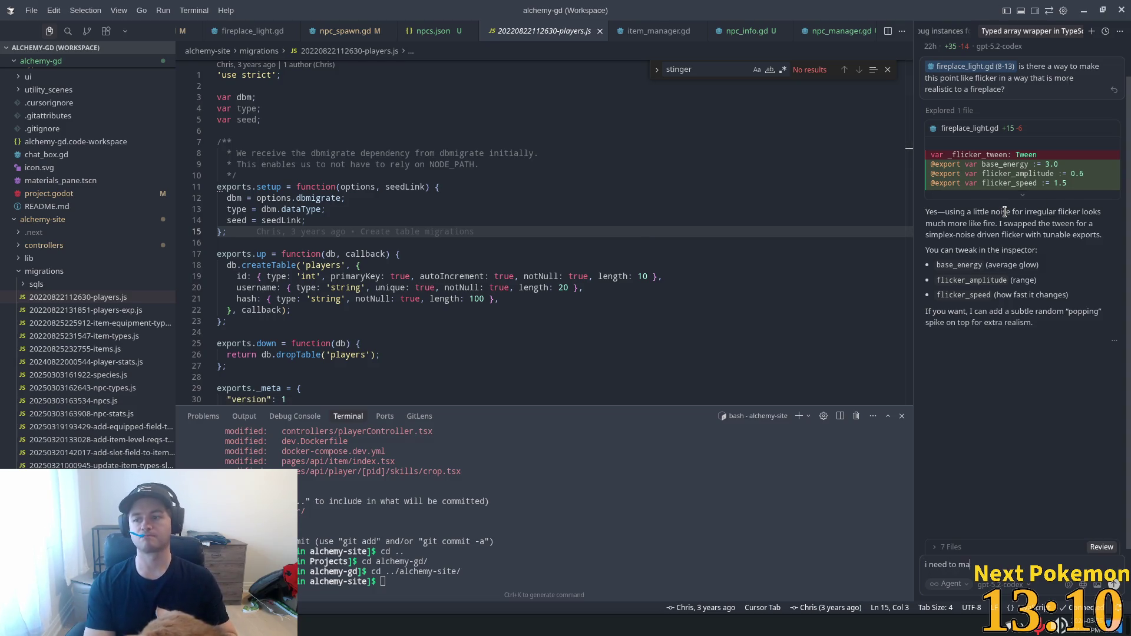
pyautogui.write(' a new migration')
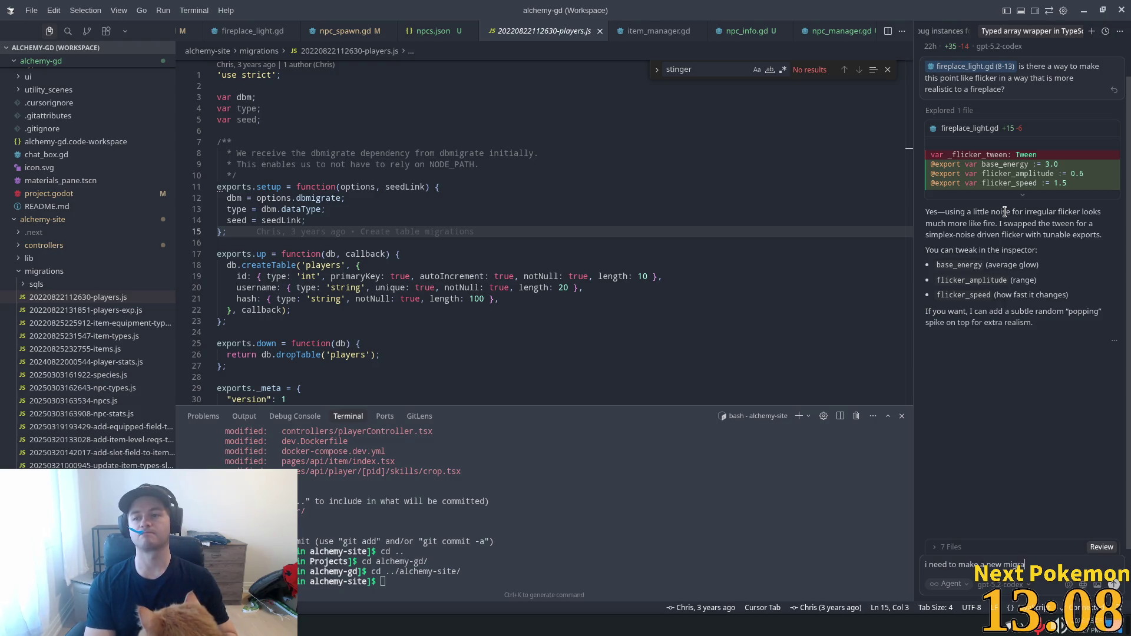
pyautogui.write(' to')
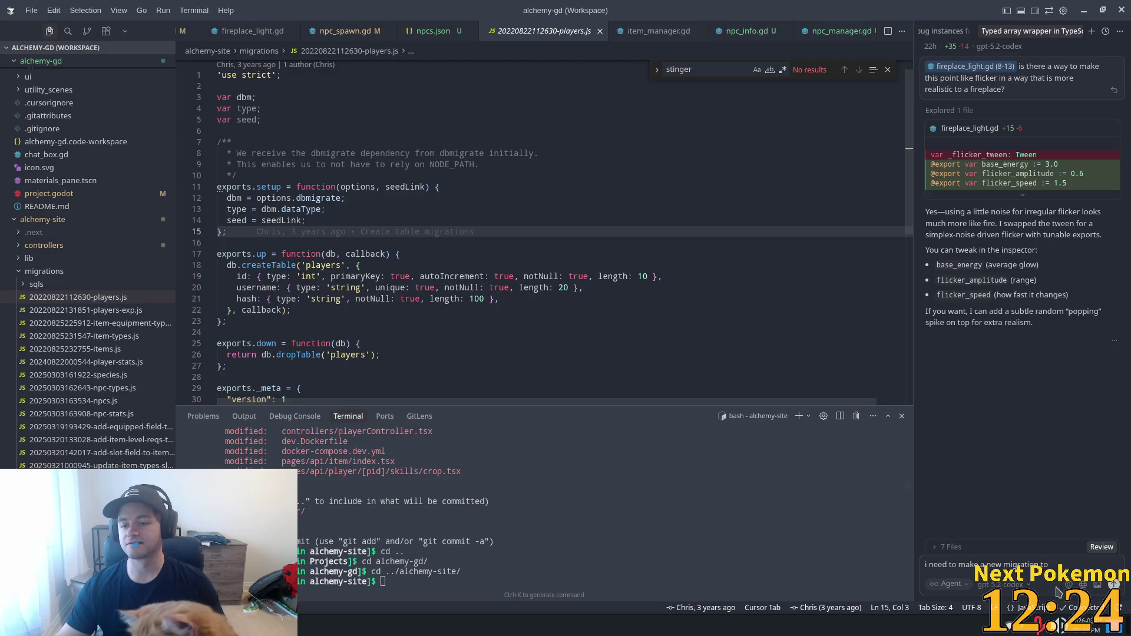
# Step: Finish the request: 'remove tables npcs, npc_stat, npc_type, item_type'
pyautogui.write(' remo')
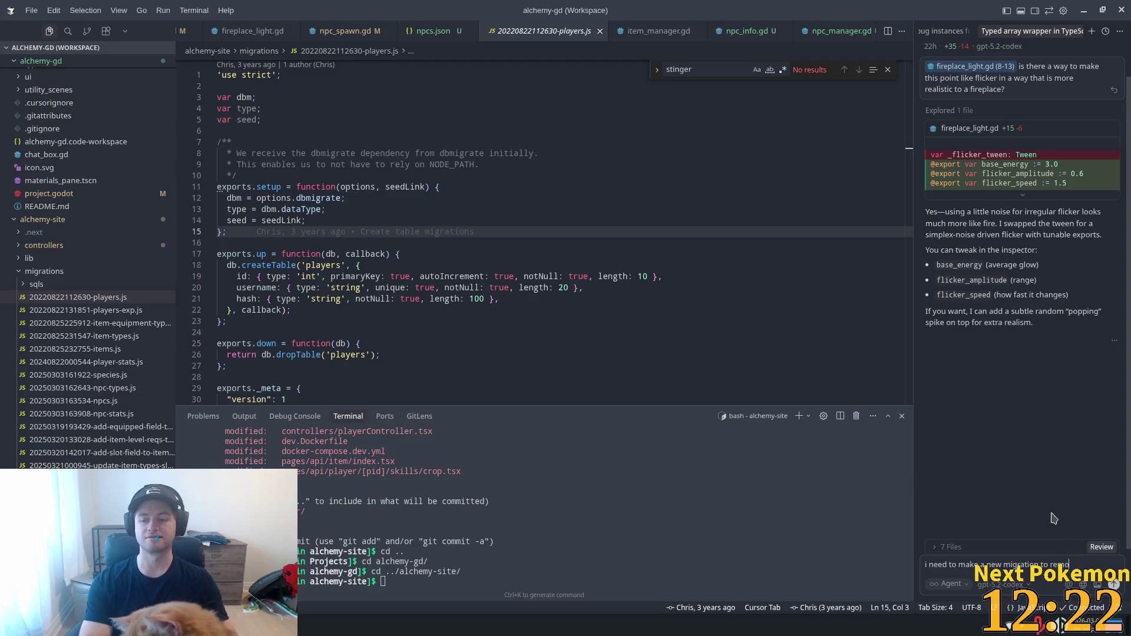
pyautogui.write('ve tables')
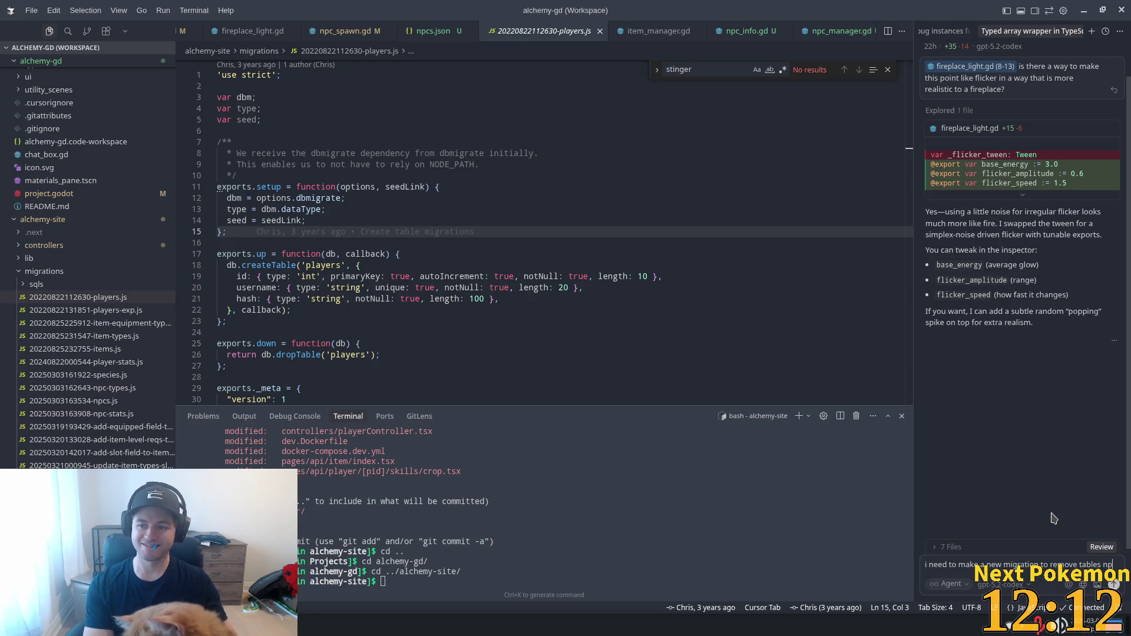
pyautogui.write('npcs, s')
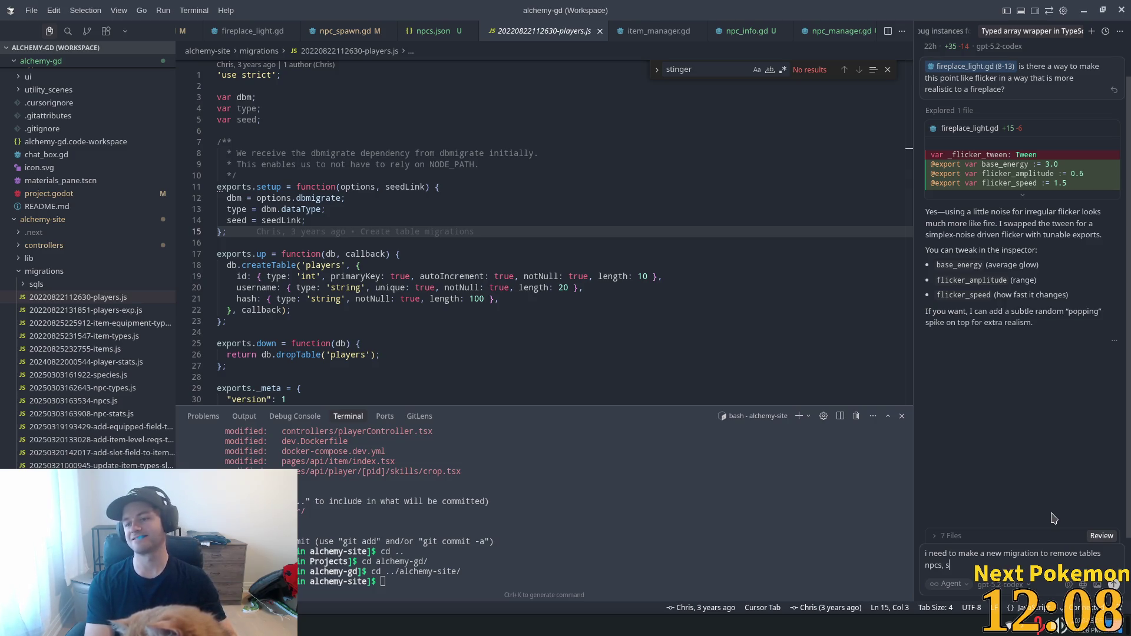
pyautogui.press('BackSpace')
pyautogui.write('npc_stats')
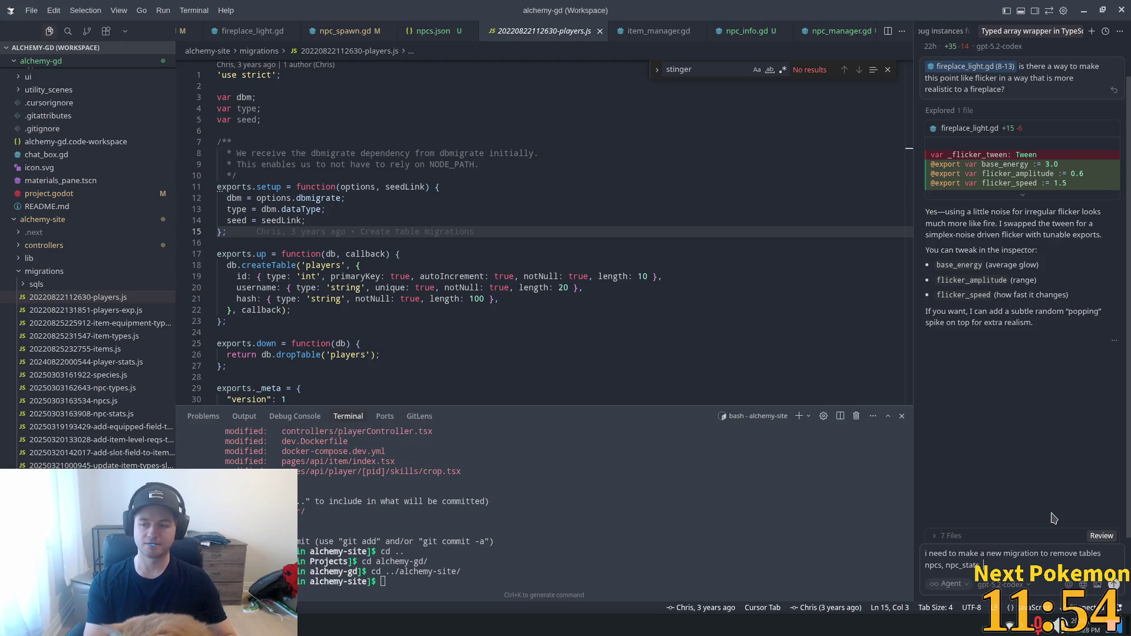
pyautogui.write(', npc_')
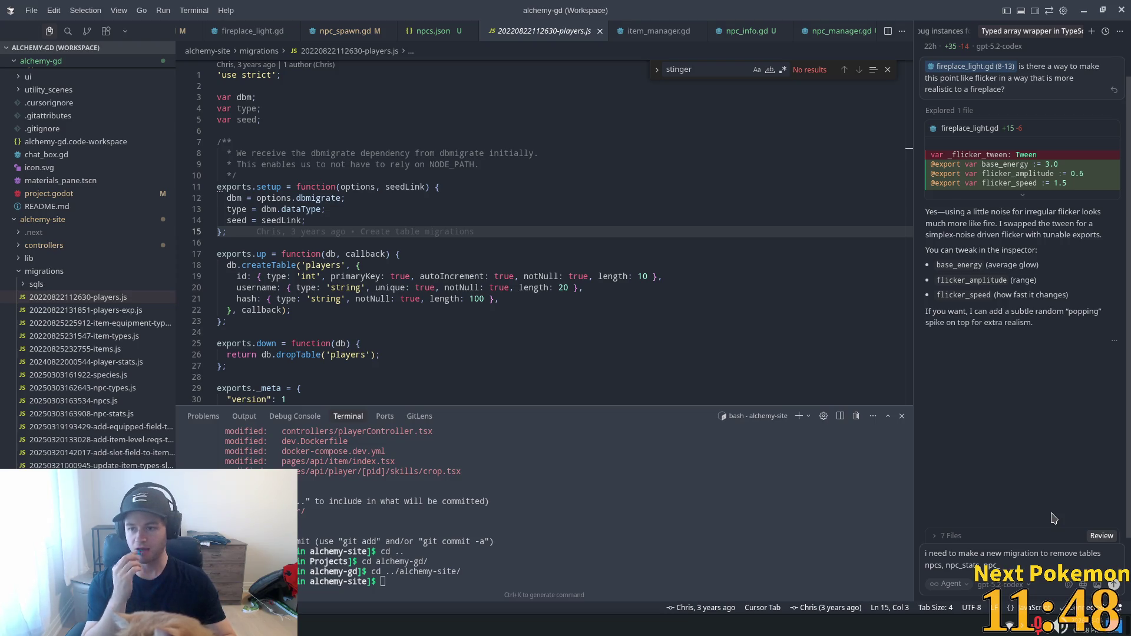
pyautogui.write('ty')
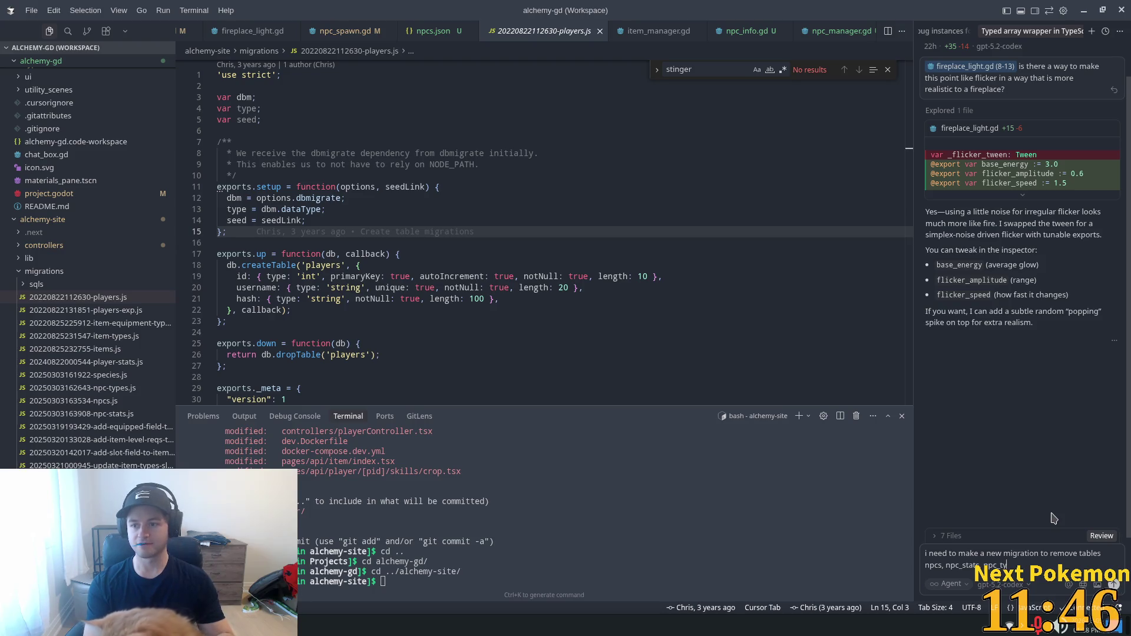
pyautogui.write('pe, item')
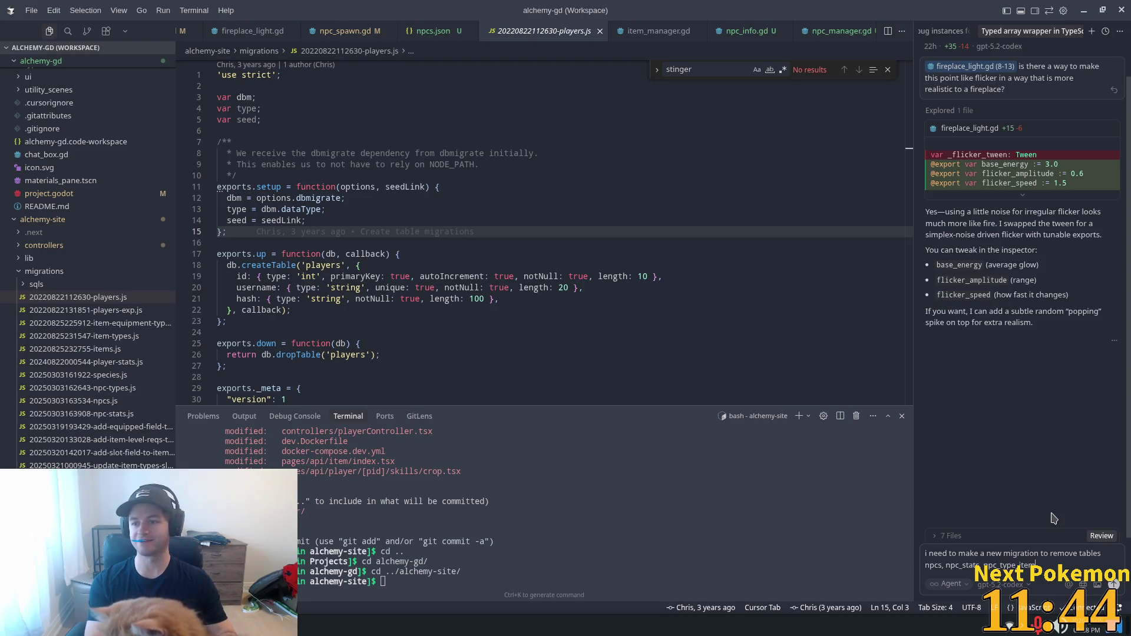
pyautogui.write('_typew')
# Step: Remove the stray 'w' after item_type and append ', relations, an' to the Cursor agent prompt
pyautogui.press('BackSpace')
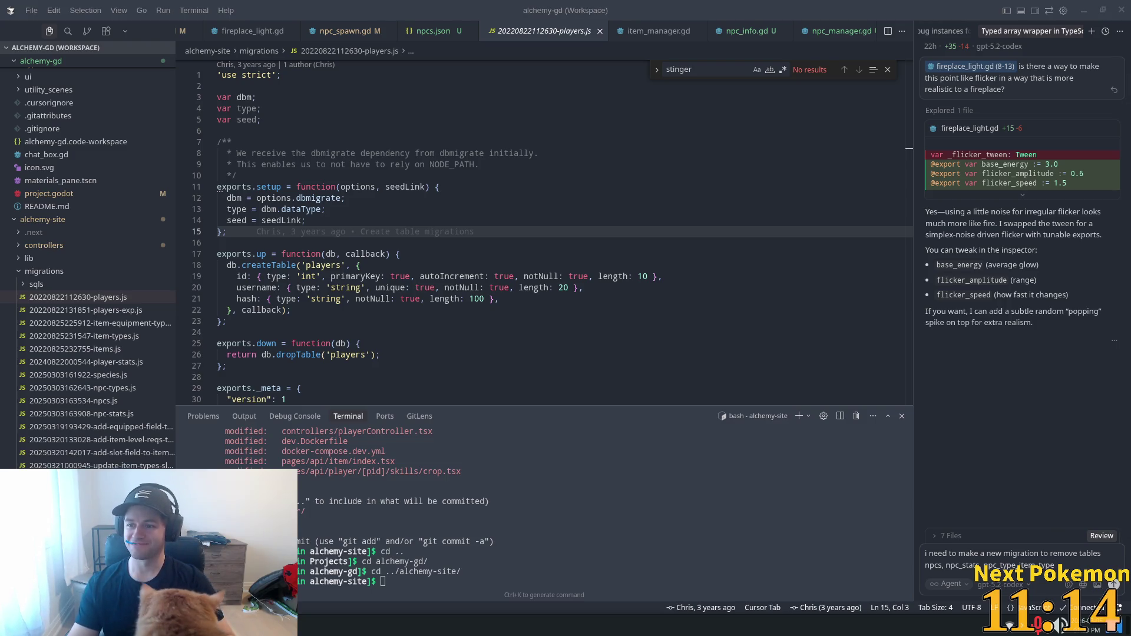
pyautogui.click(1061, 562)
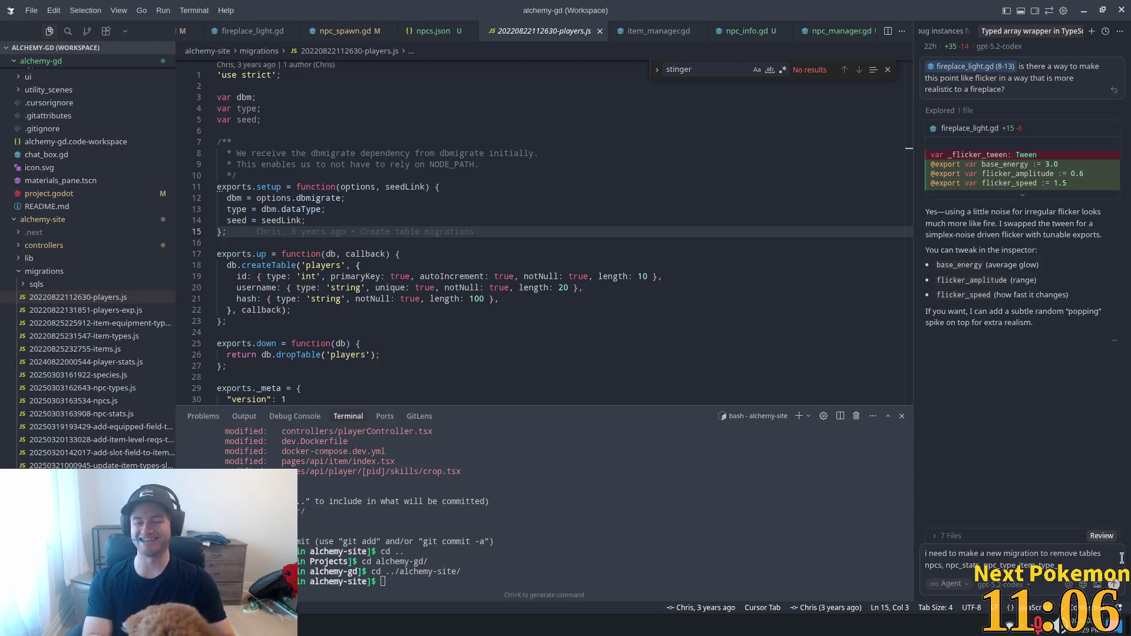
pyautogui.write(', el')
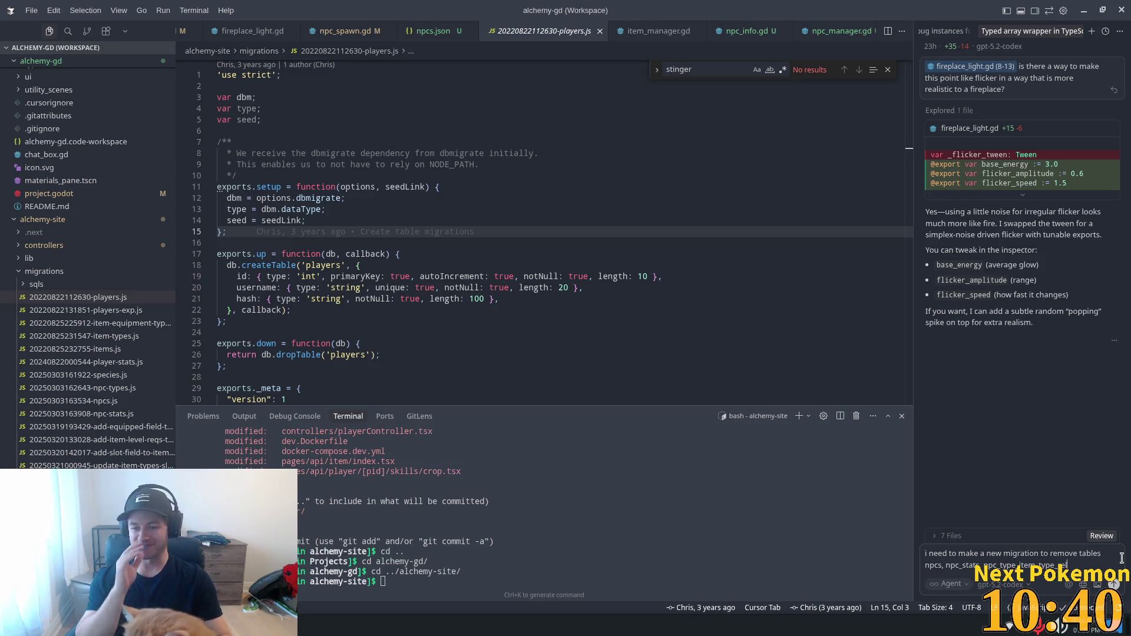
pyautogui.write('a')
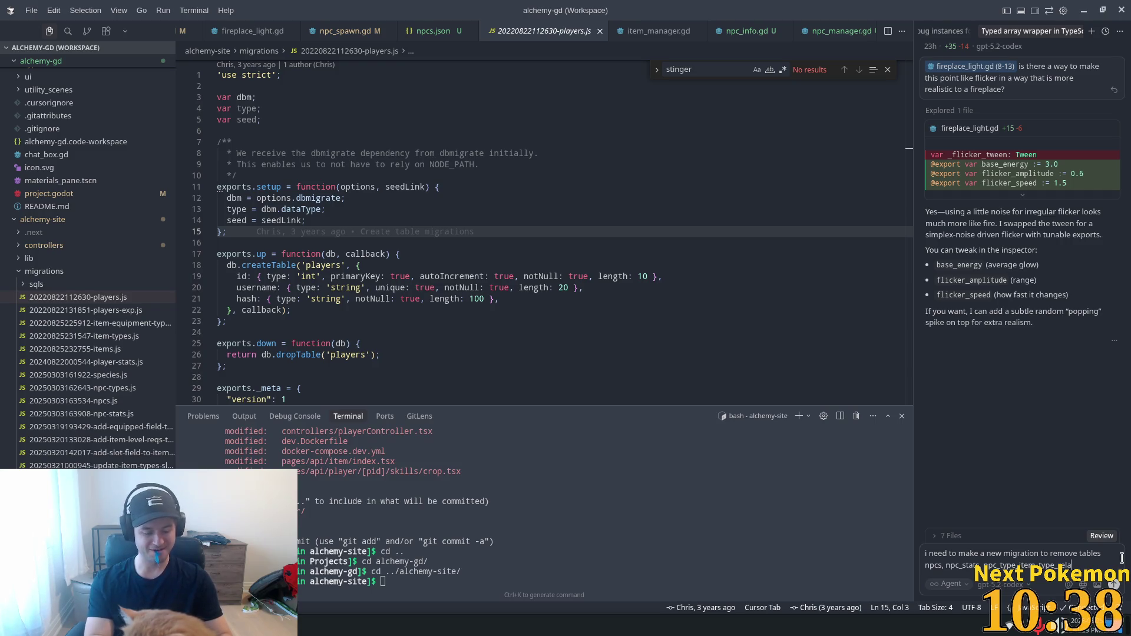
pyautogui.write('tions, an')
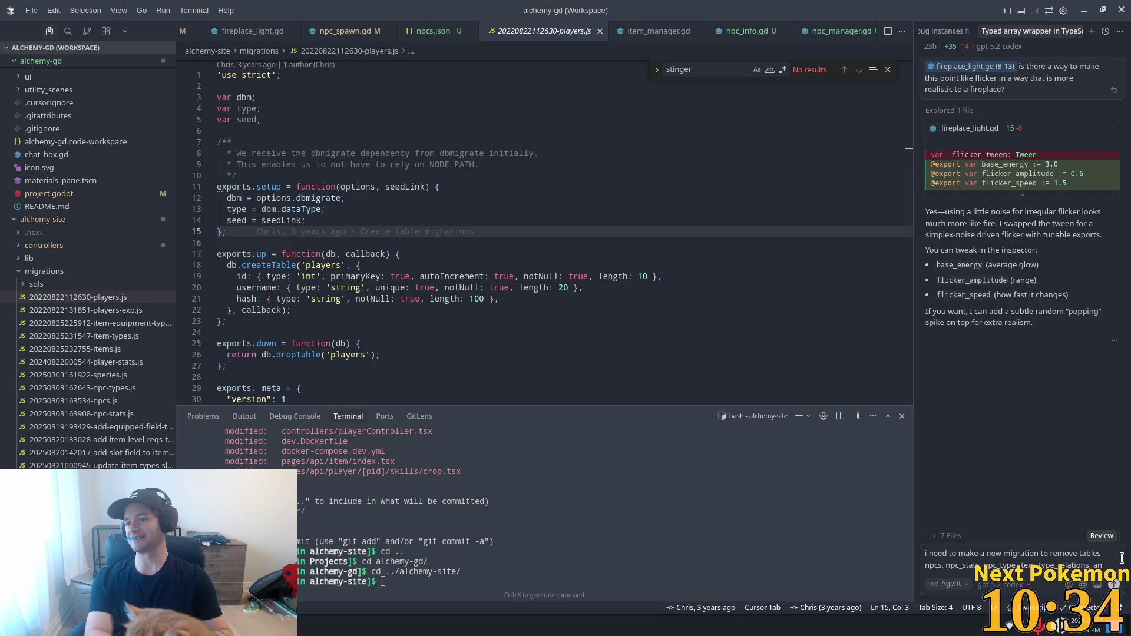